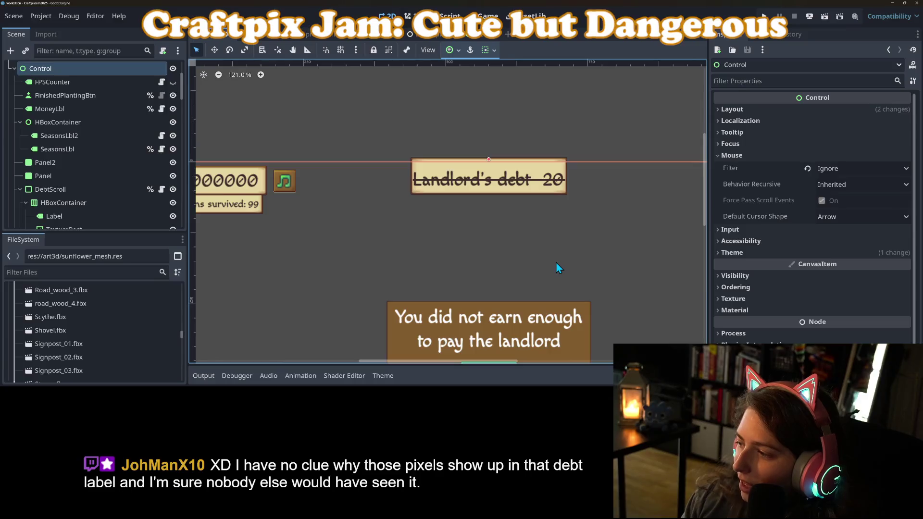
Zoom and pan around the game UI to inspect the enlarged Landlord's debt label
scroll(520, 191, "up", 5)
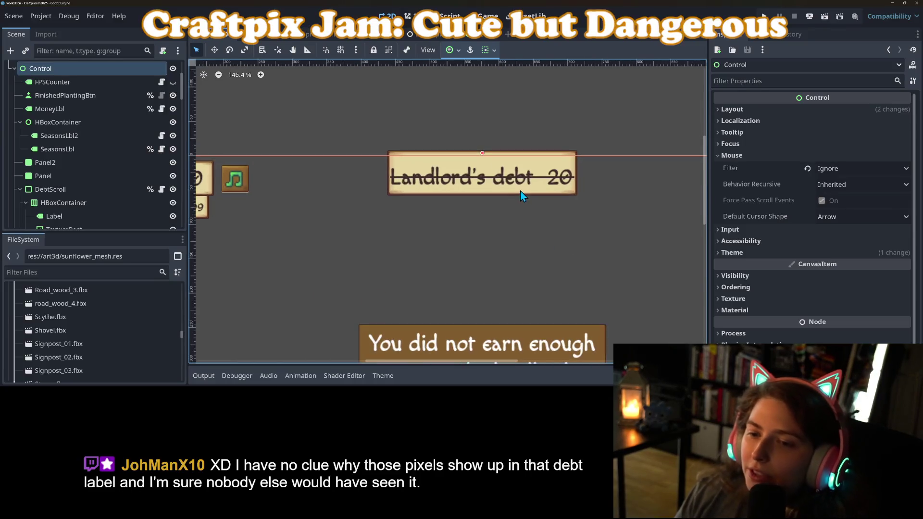
scroll(416, 223, "down", 6)
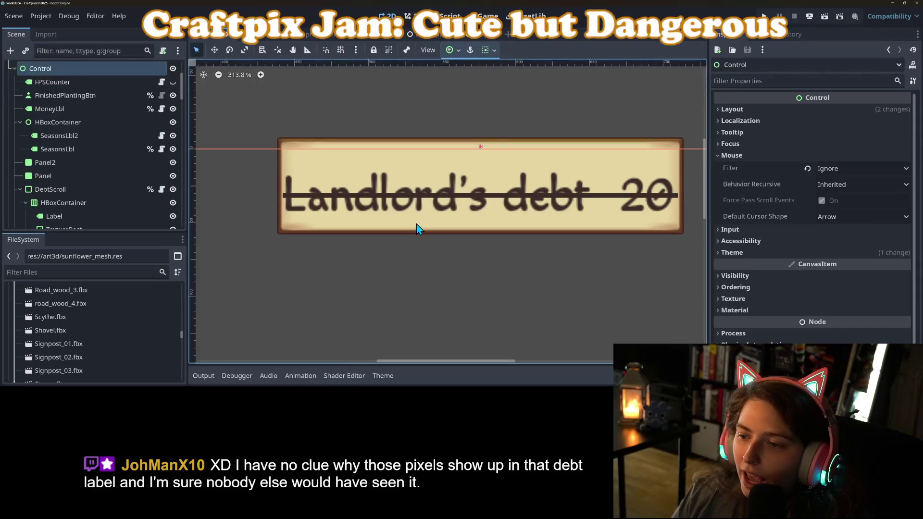
scroll(417, 223, "left", 3)
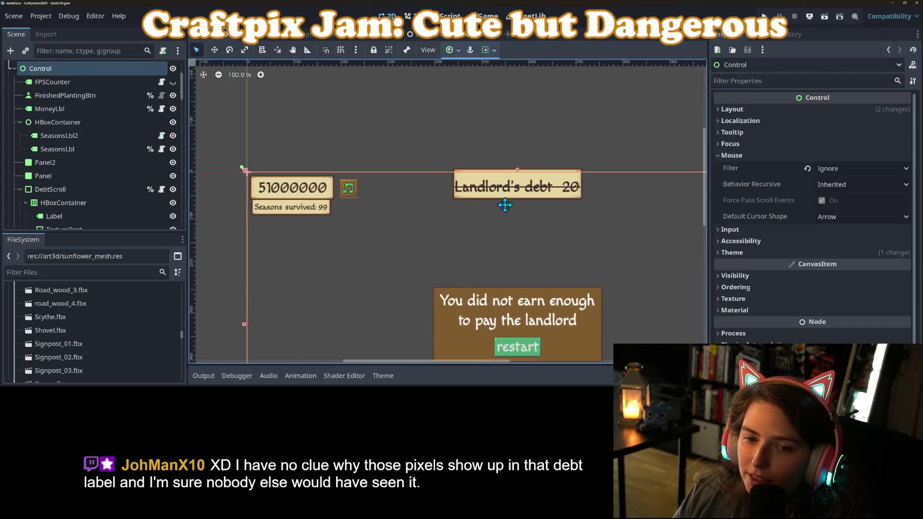
scroll(389, 226, "up", 2)
scroll(389, 226, "up", 8)
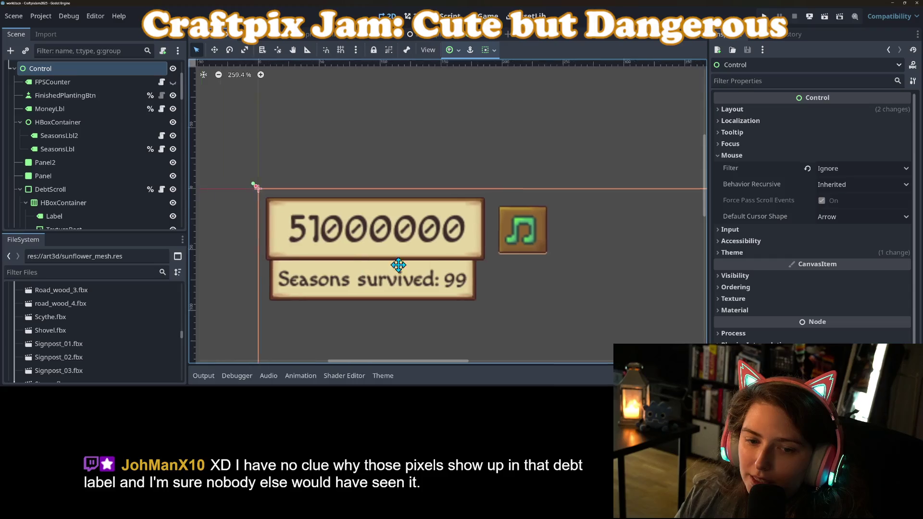
scroll(486, 267, "down", 9)
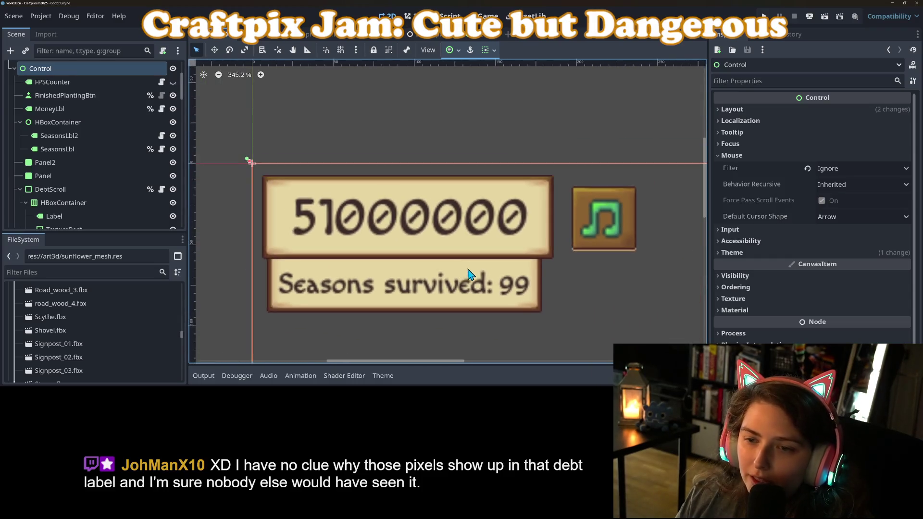
left_click_drag(584, 293, 313, 226)
scroll(480, 198, "up", 6)
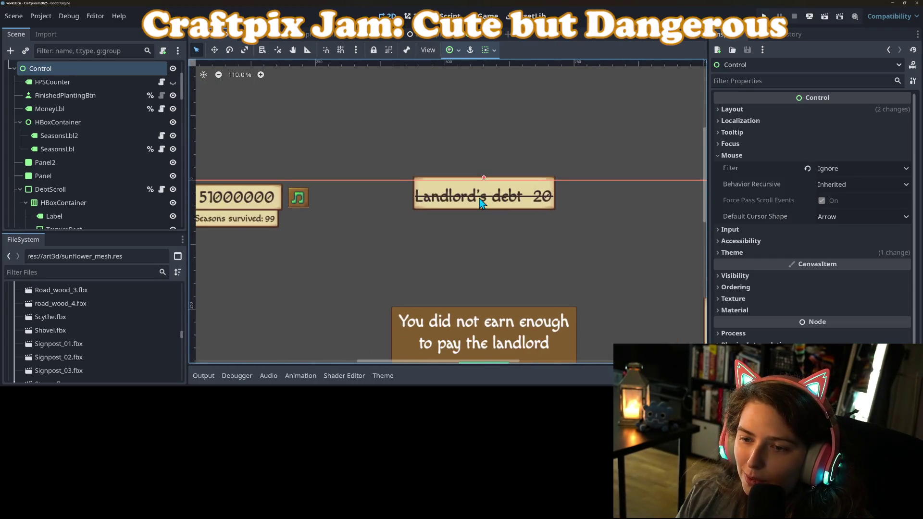
mouse_move(493, 247)
left_mouse_down()
mouse_move(455, 266)
mouse_move(473, 267)
left_mouse_up()
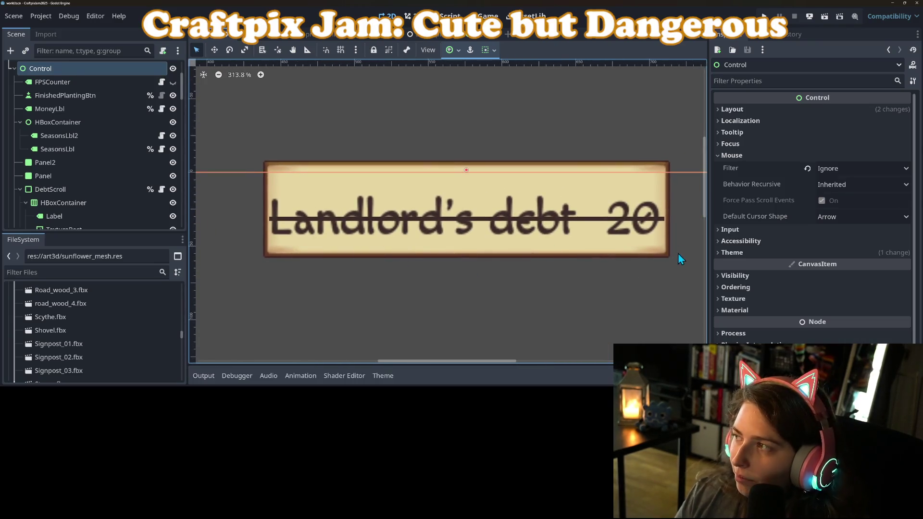
scroll(388, 255, "down", 8)
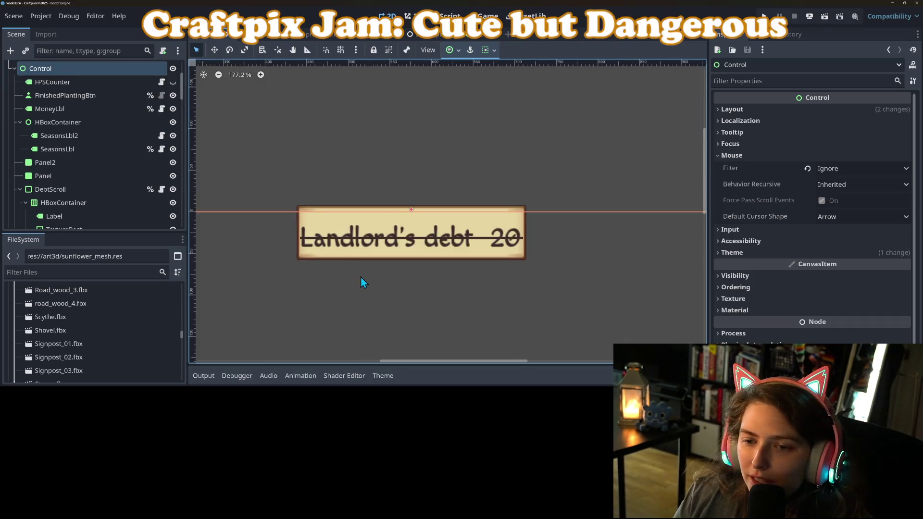
mouse_move(436, 226)
left_mouse_down()
mouse_move(459, 168)
mouse_move(452, 177)
mouse_move(418, 168)
mouse_move(354, 195)
left_mouse_up()
scroll(409, 176, "up", 2)
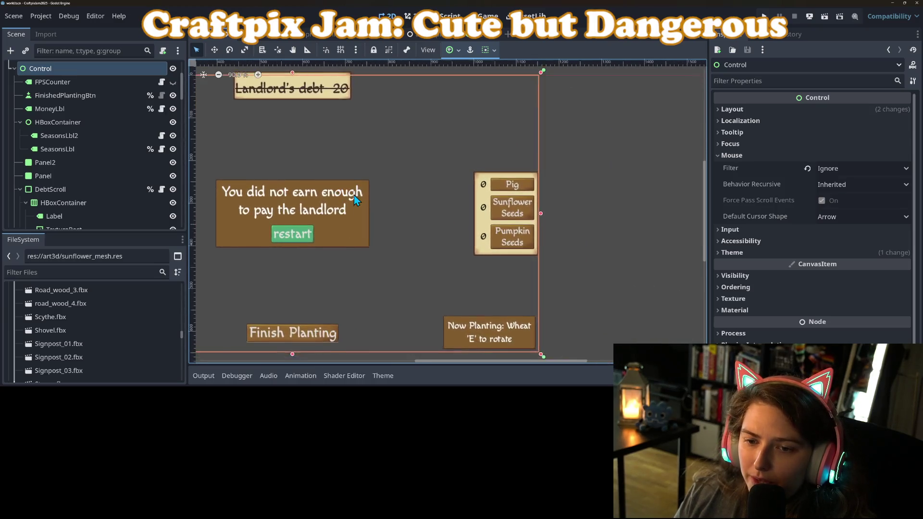
scroll(500, 209, "up", 8)
scroll(500, 209, "up", 4)
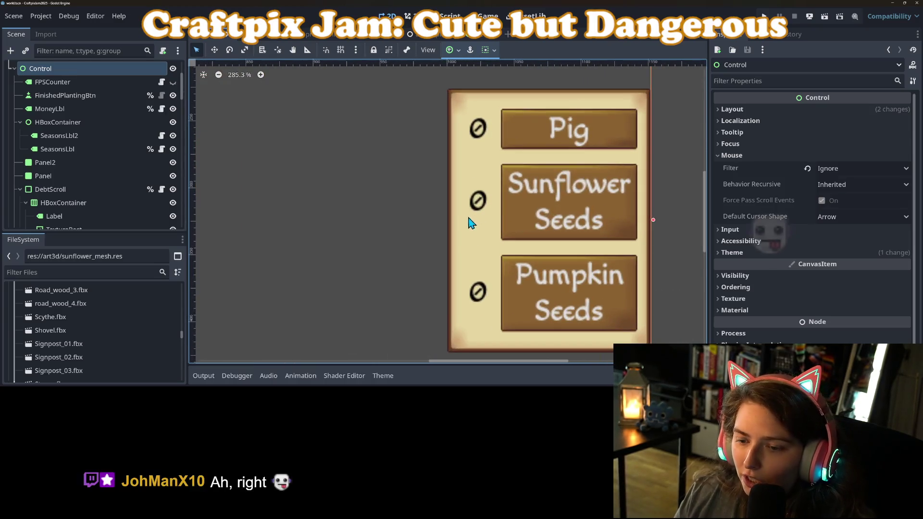
scroll(469, 226, "down", 5)
scroll(471, 225, "down", 8)
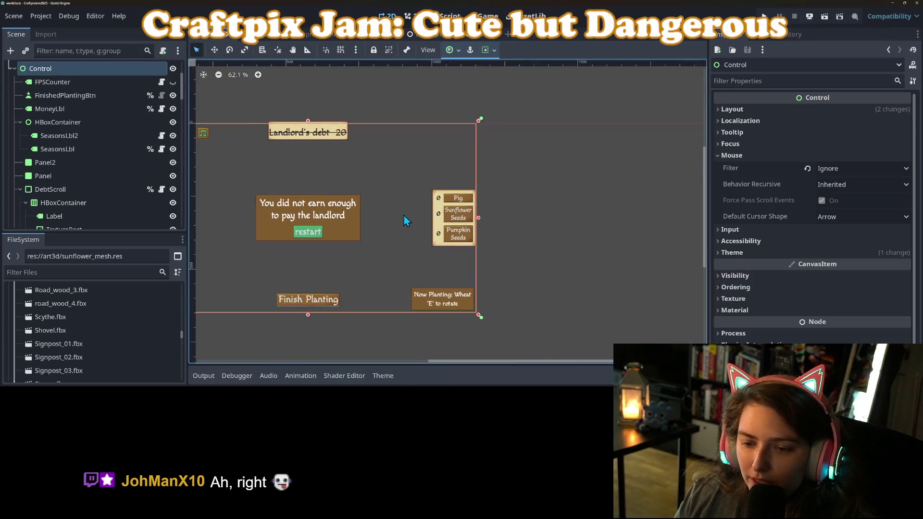
mouse_move(441, 204)
left_mouse_down()
mouse_move(466, 222)
mouse_move(454, 225)
mouse_move(513, 258)
left_mouse_up()
scroll(385, 144, "up", 5)
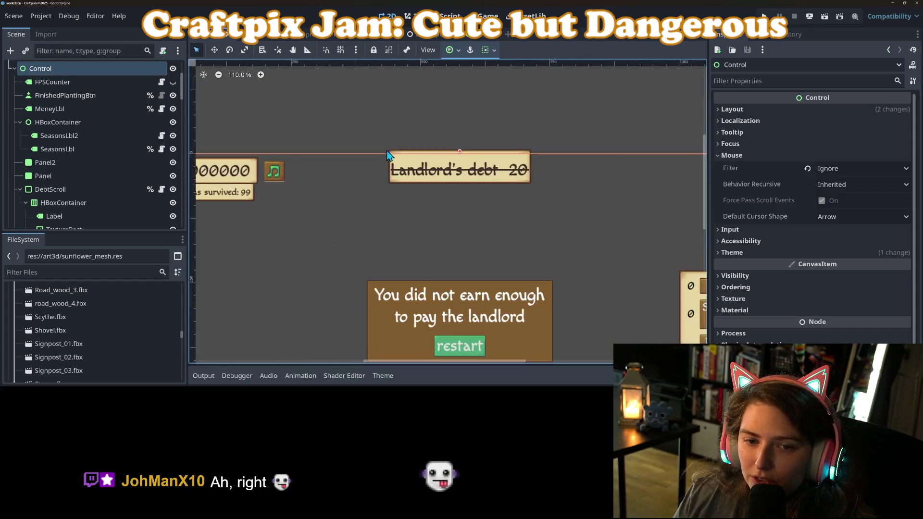
scroll(379, 156, "down", 6)
Check the DebtScroll's content margins, deselect everything, and save the world scene
left_click(394, 164)
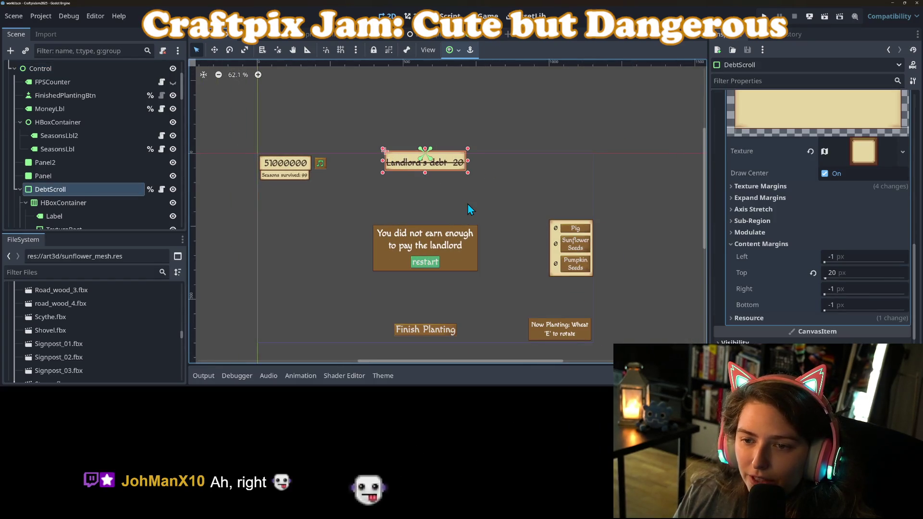
left_click(469, 204)
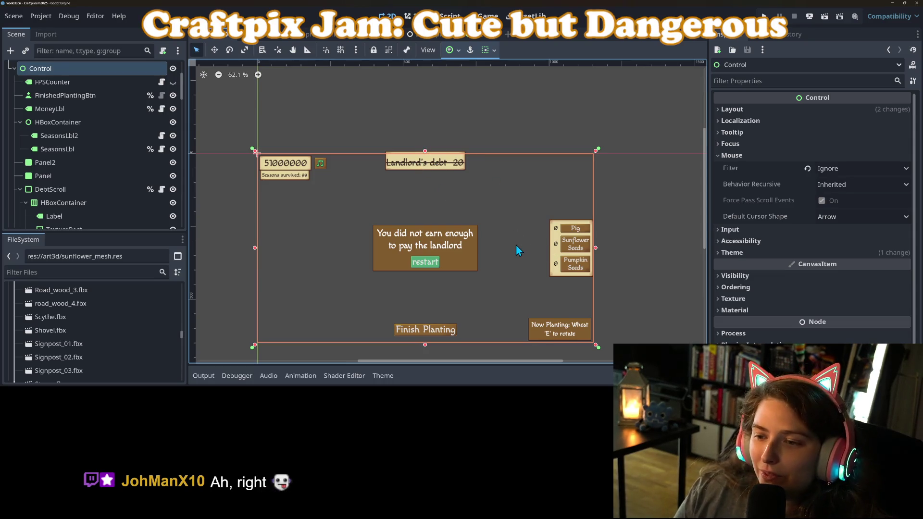
left_click(639, 295)
mouse_move(638, 295)
left_mouse_down()
mouse_move(645, 274)
mouse_move(636, 264)
left_mouse_up()
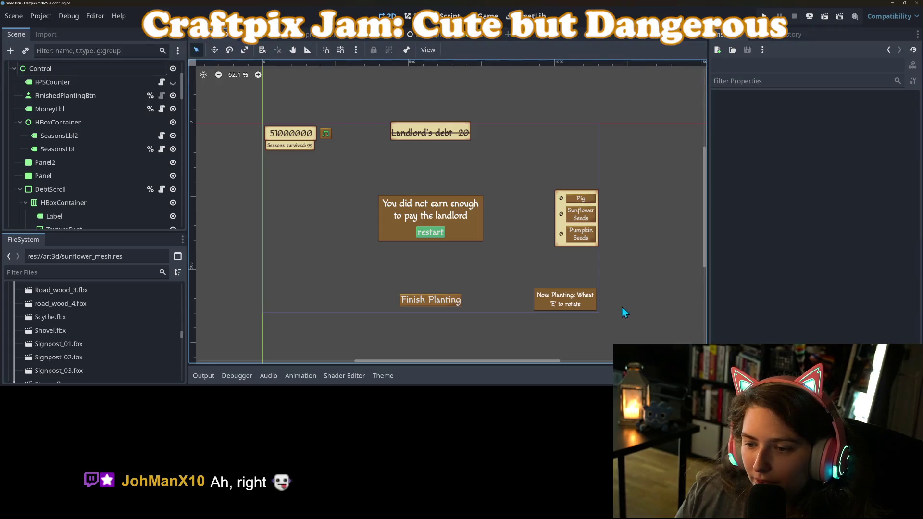
key("ctrl+s")
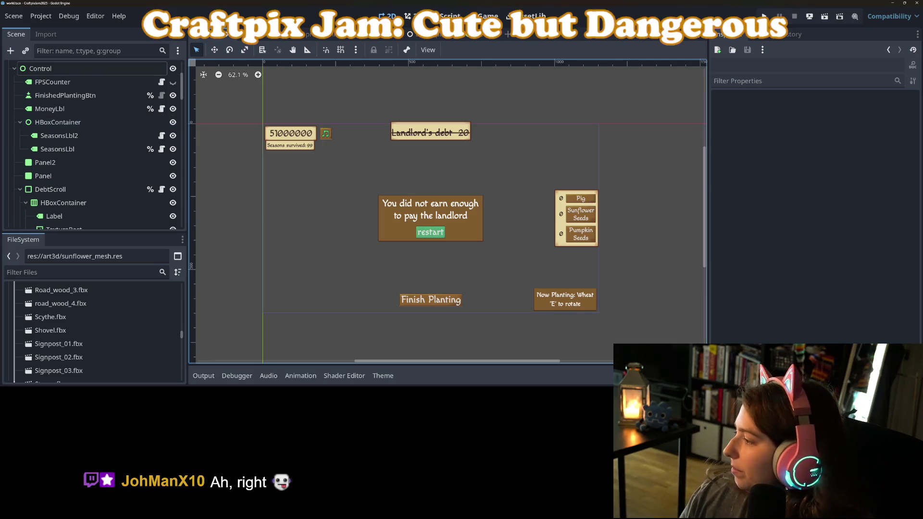
Commit the world.tscn change to main as 'changes debt scroll to consistent stylebox texture'
key("alt+Tab")
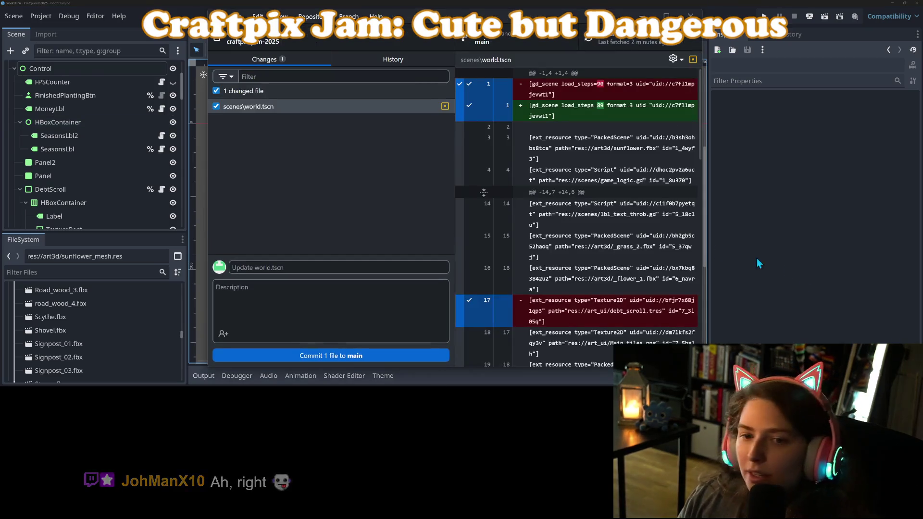
left_click(291, 266)
type("chag")
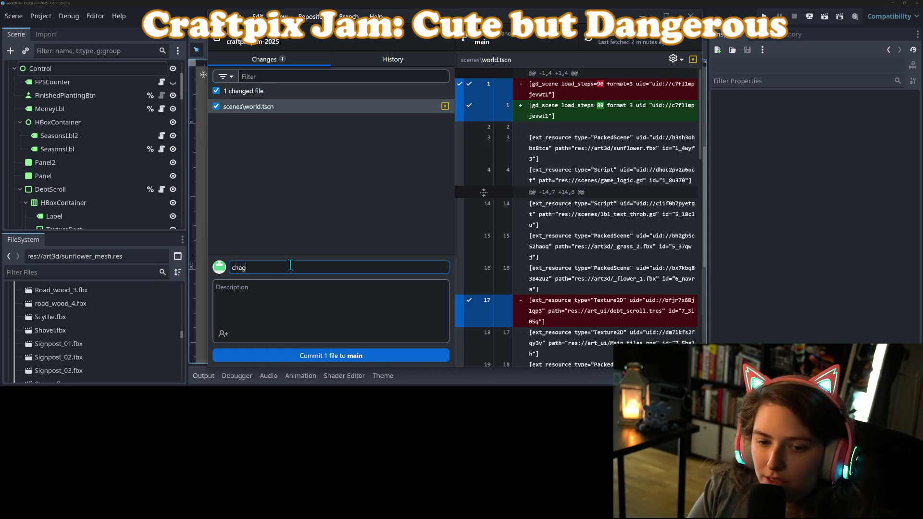
type("croll to consistent s")
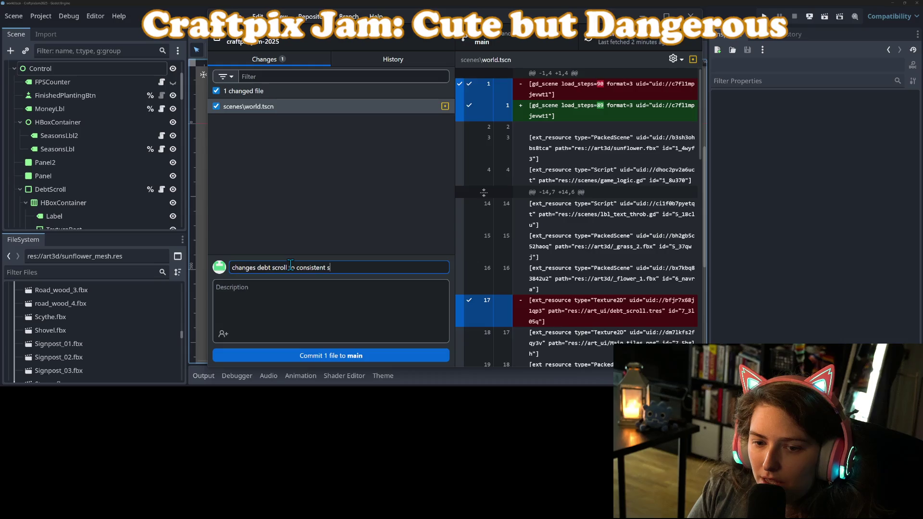
type("tylebox texture")
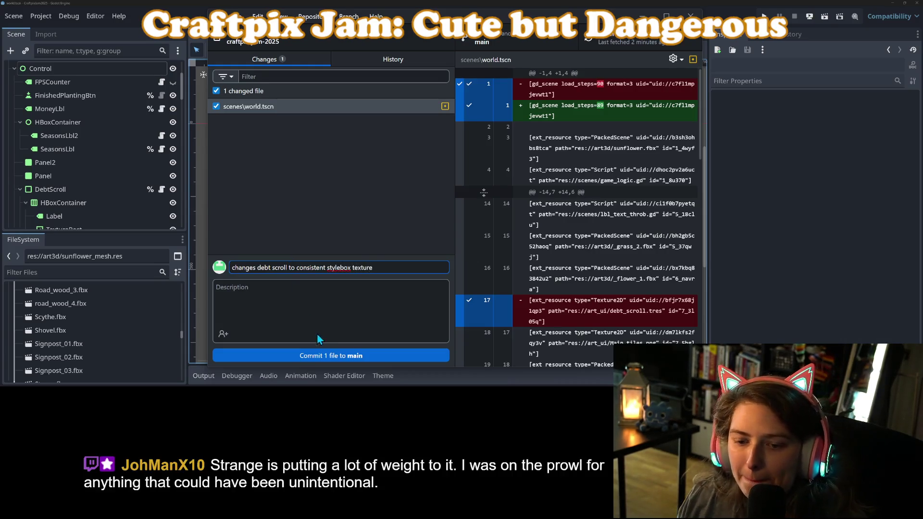
left_click(348, 356)
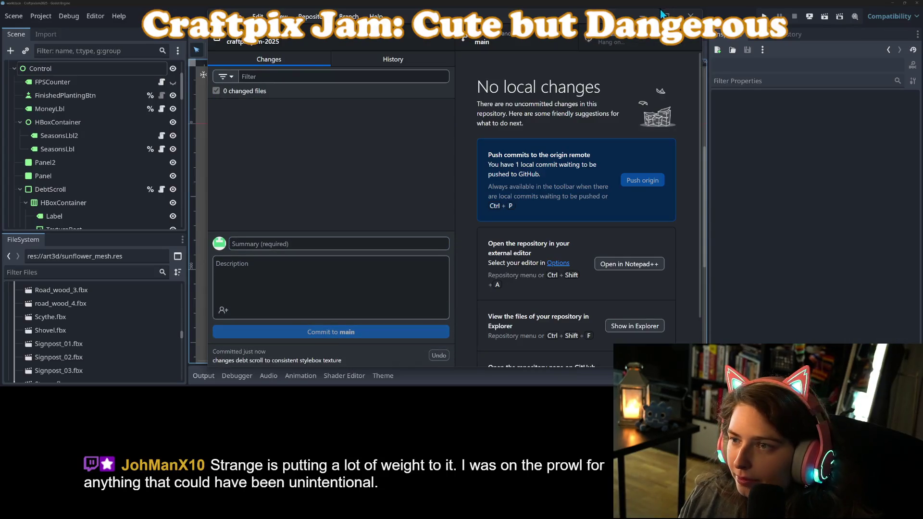
left_click(642, 16)
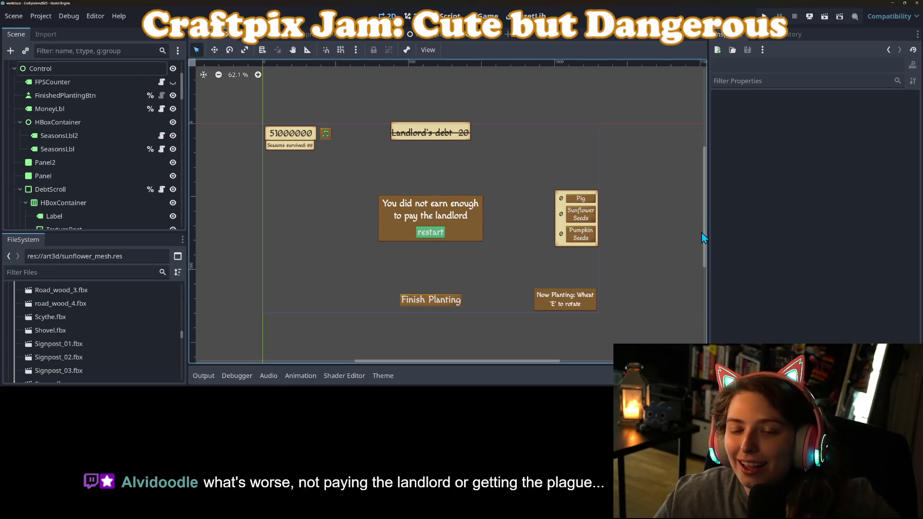
Export the Web (Runnable) preset to build/web/index.html, overwriting the existing file
left_click(41, 15)
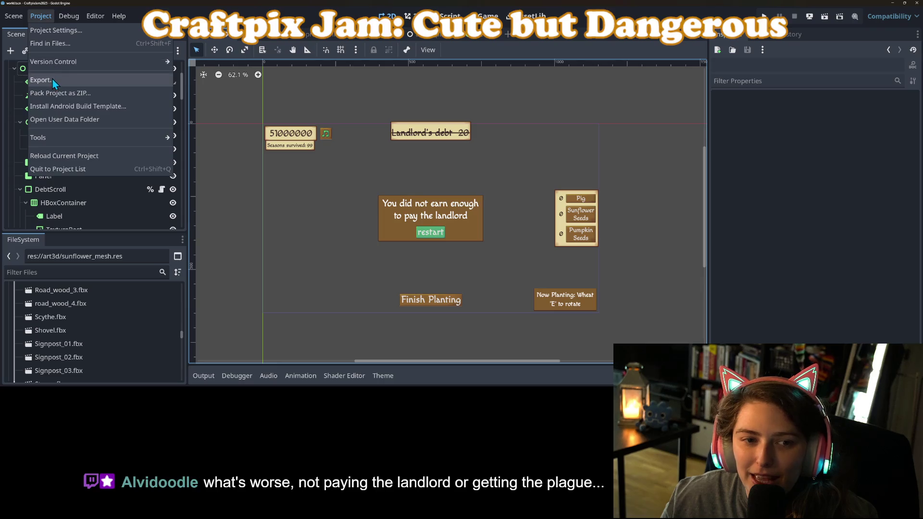
left_click(52, 79)
left_click(301, 115)
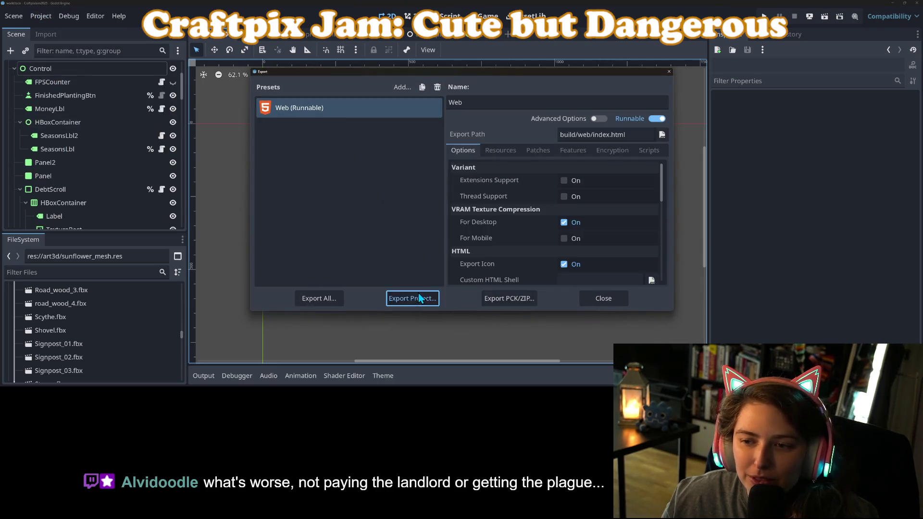
left_click(414, 297)
left_click(379, 335)
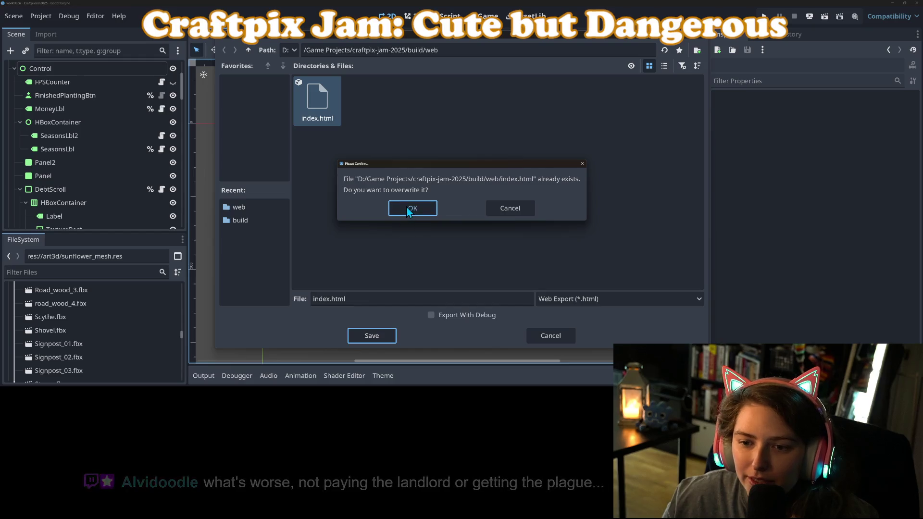
left_click(406, 206)
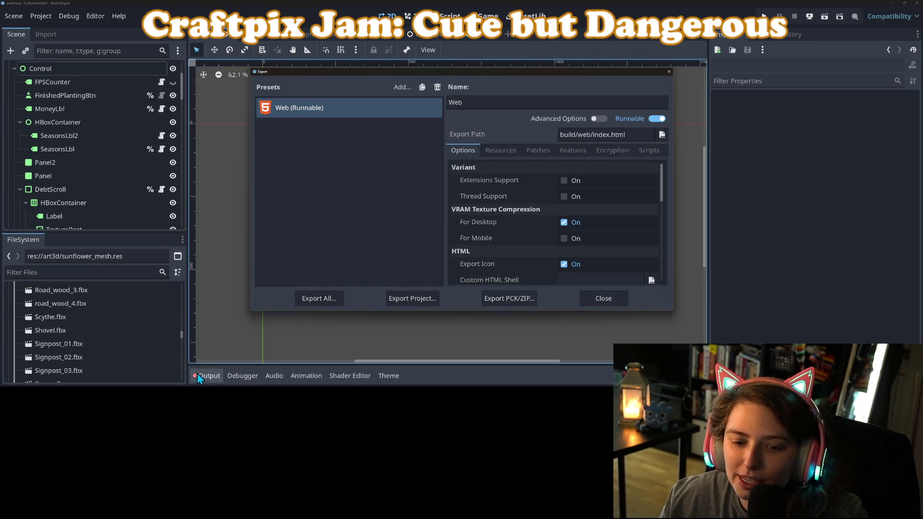
left_click(607, 297)
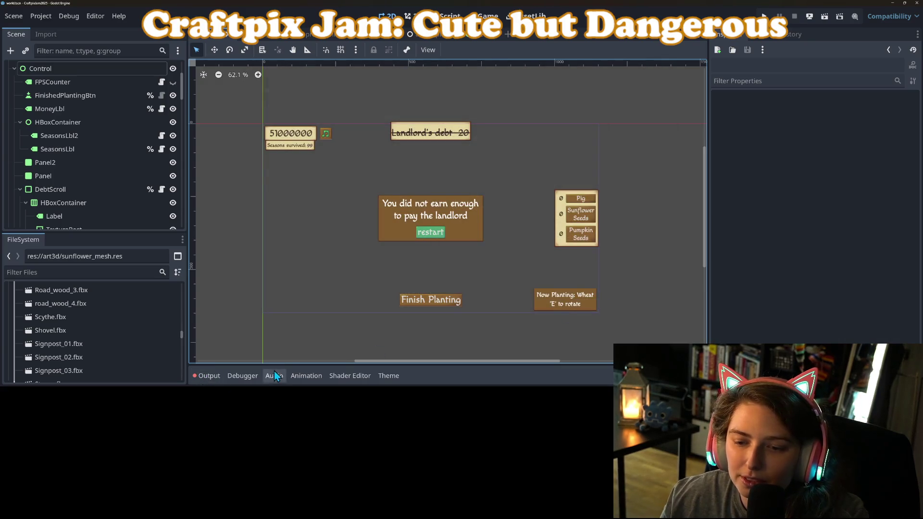
Review the error in the Output log and clear all its messages
left_click(217, 371)
left_click(326, 345)
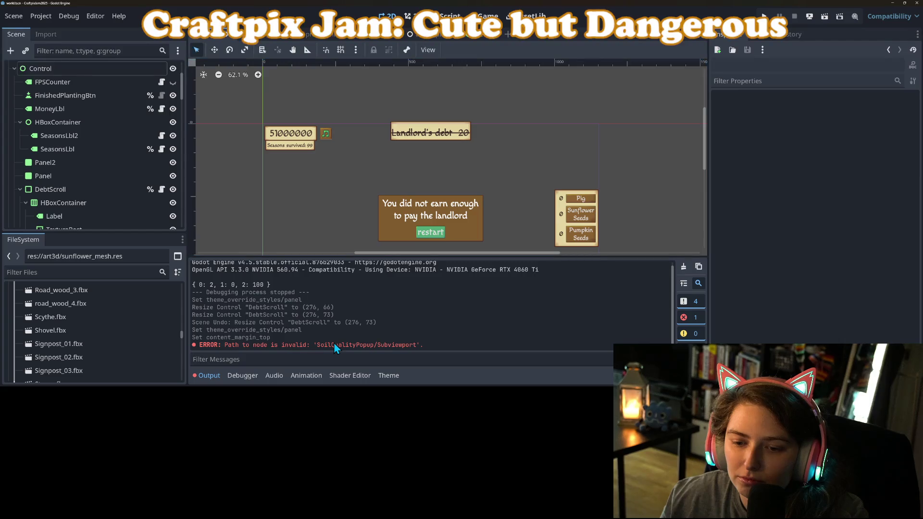
left_click(683, 266)
In game_logic.gd, search all project scripts for 'print'
mouse_move(337, 41)
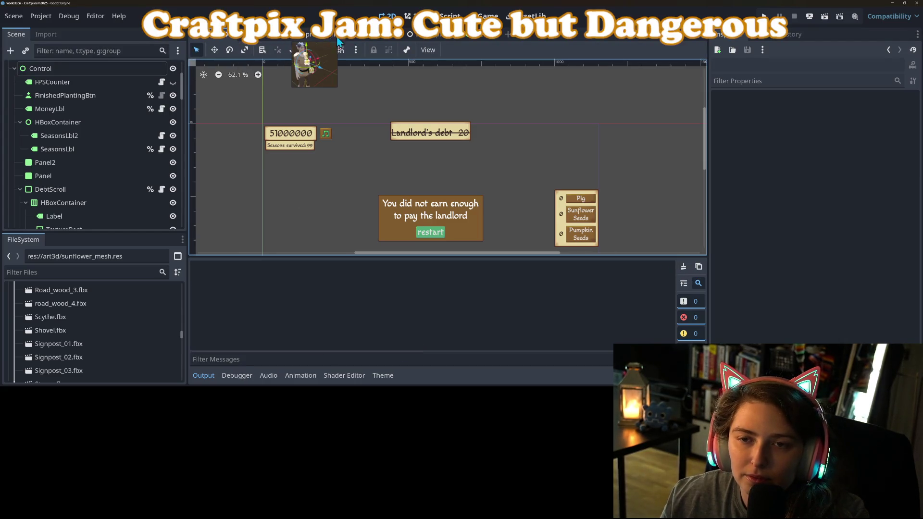
left_click(449, 16)
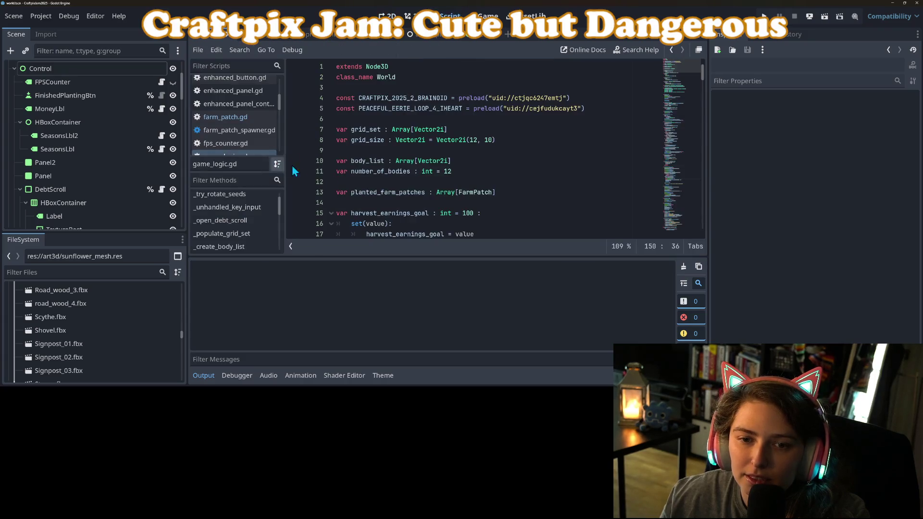
scroll(371, 187, "down", 19)
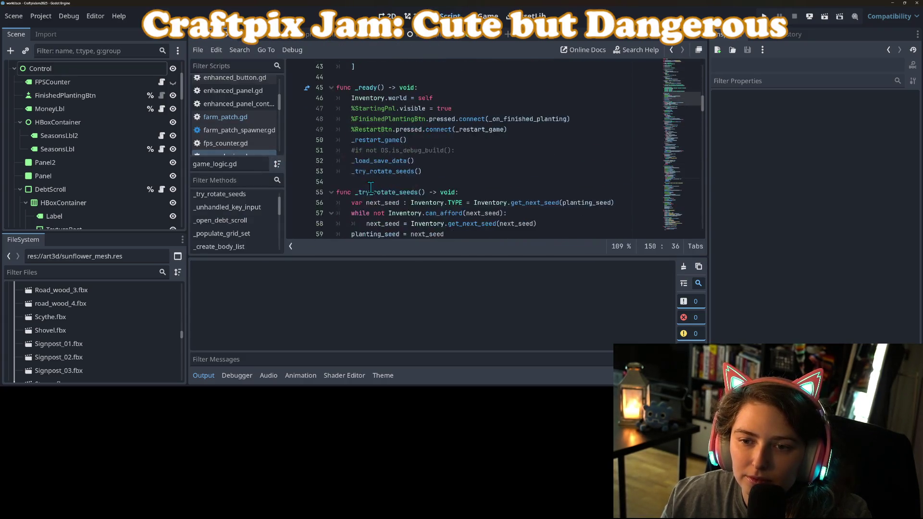
scroll(371, 188, "down", 4)
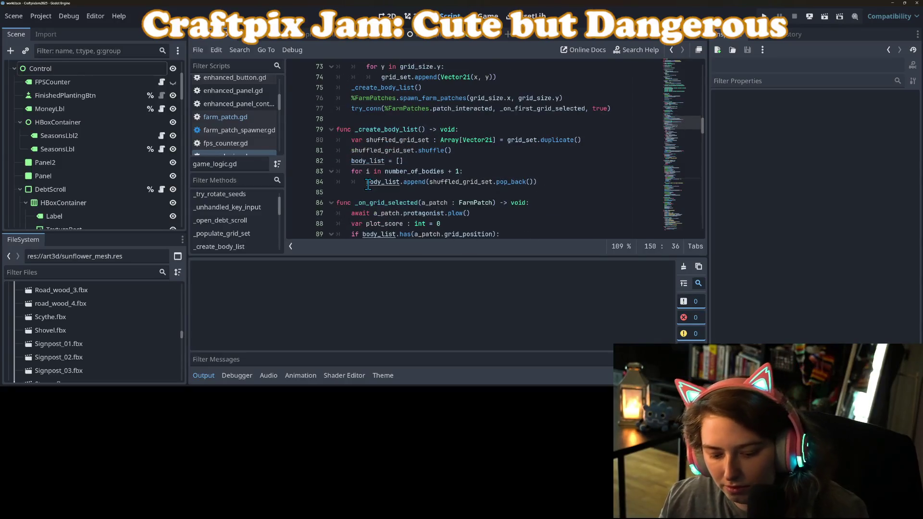
key("ctrl+shift+f")
type("print")
key("Return")
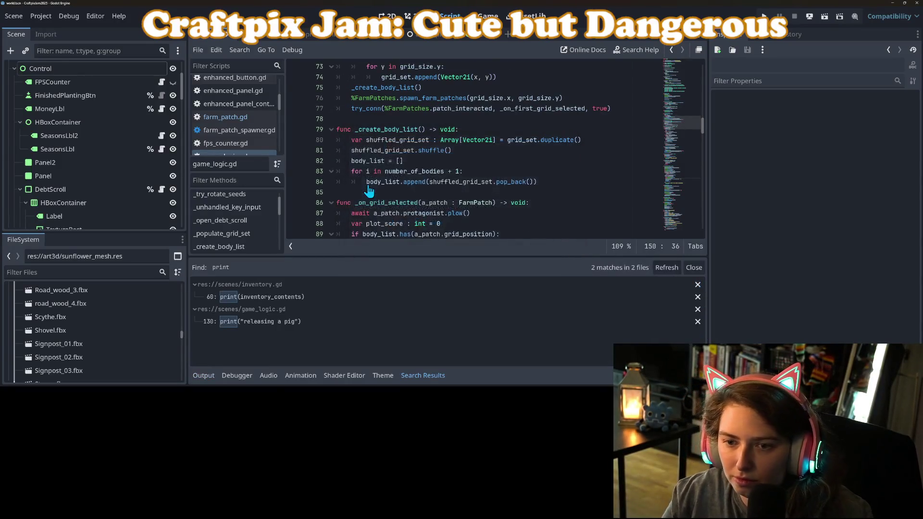
Delete the print(inventory_contents) line in inventory.gd and the 'releasing a pig' print in _pig_check
left_click(278, 297)
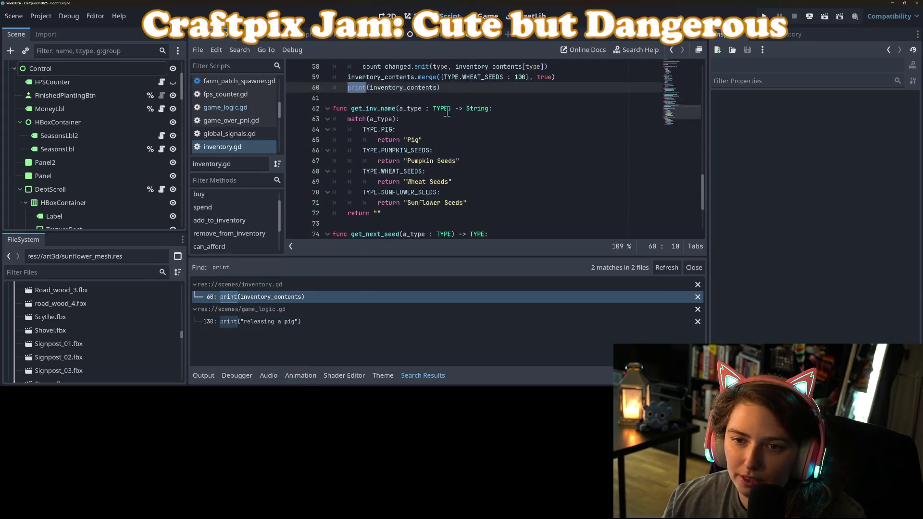
left_click_drag(441, 88, 301, 83)
key("ctrl+k")
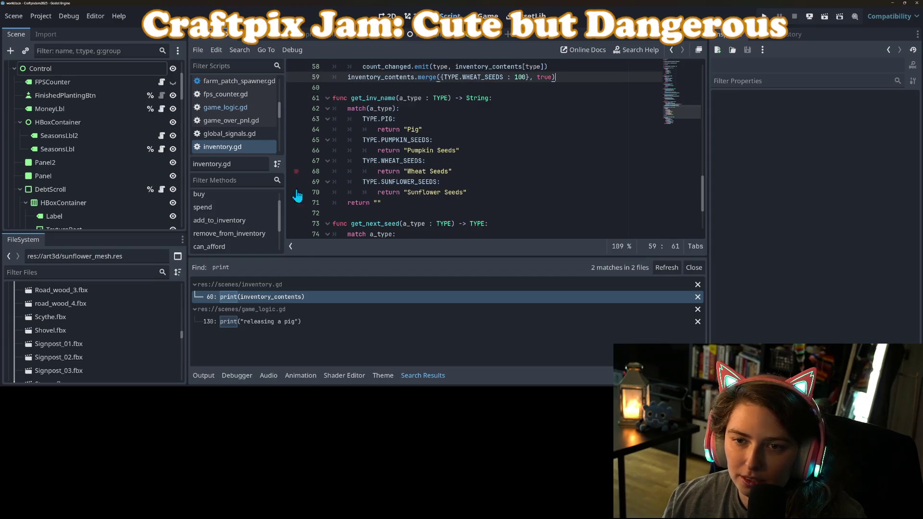
left_click(267, 321)
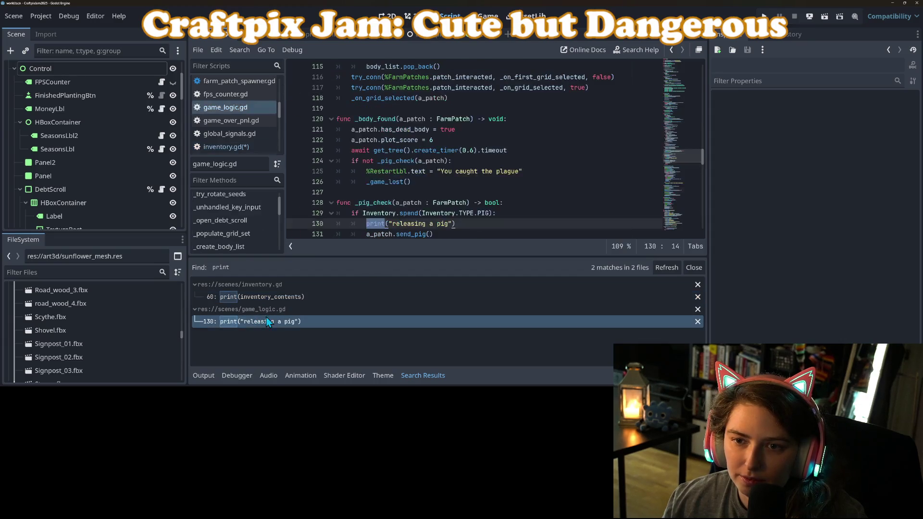
scroll(432, 154, "down", 5)
left_click_drag(337, 66, 337, 98)
scroll(320, 115, "up", 6)
left_click(433, 226)
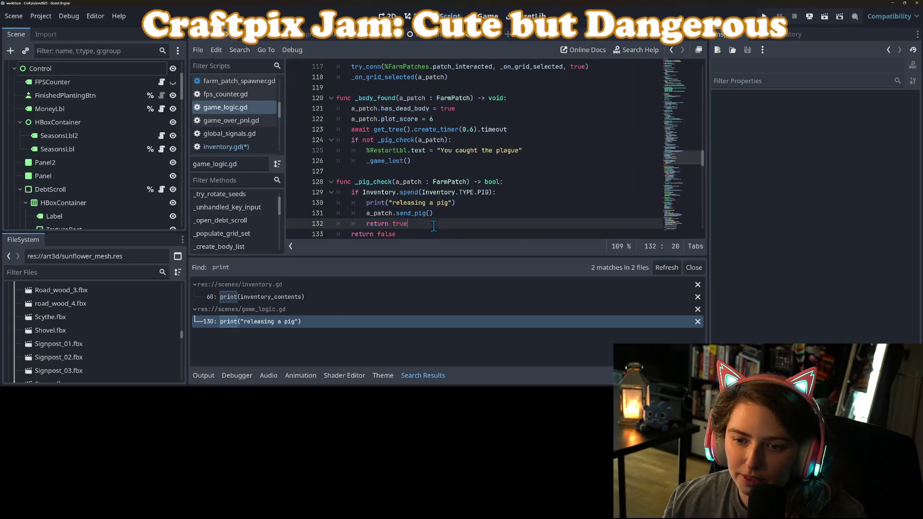
left_click_drag(466, 204, 331, 204)
key("BackSpace")
key("BackSpace")
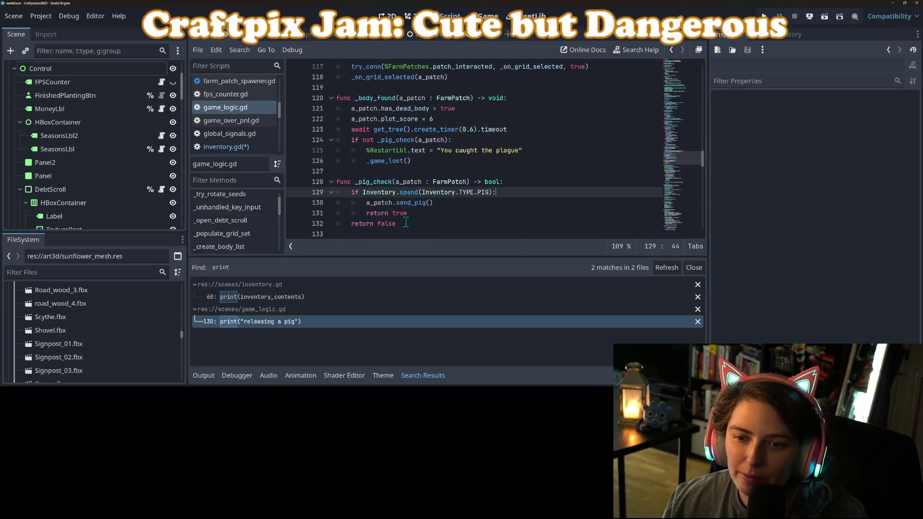
Save both modified scripts and hide the Search Results panel
key("ctrl+s")
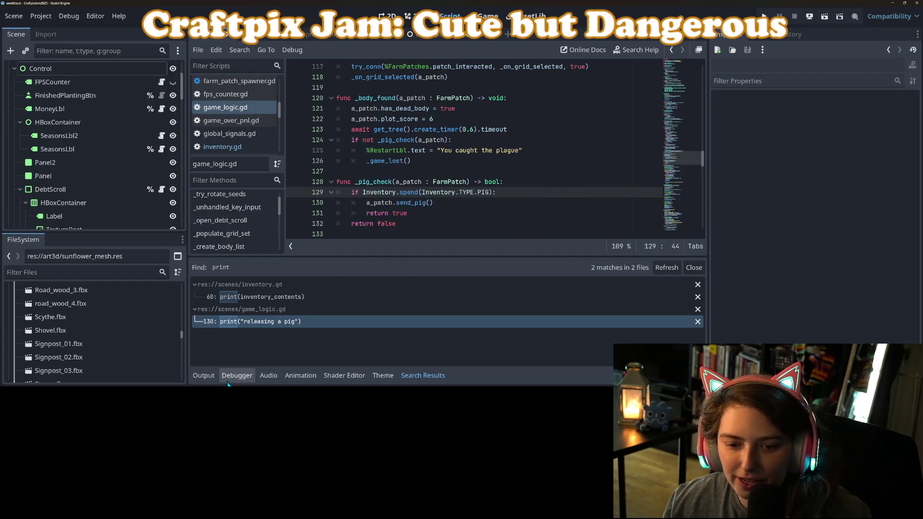
left_click(426, 383)
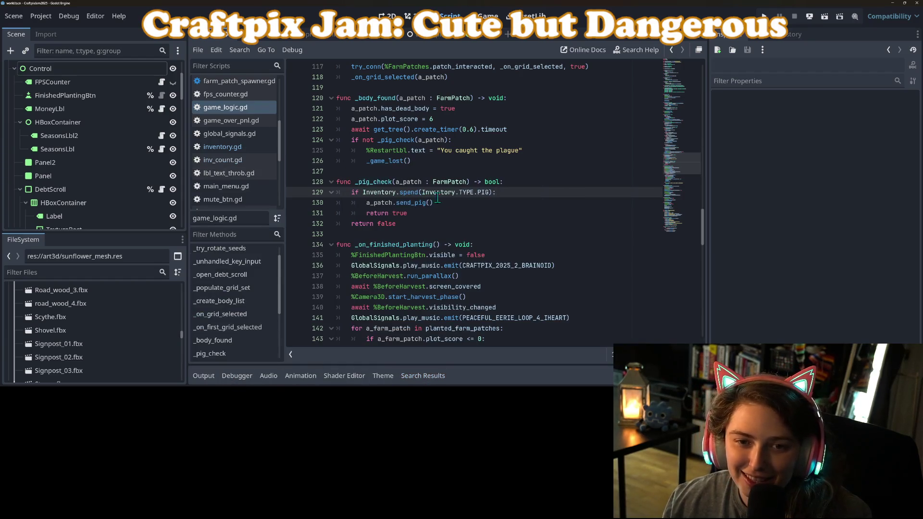
key("alt+Tab")
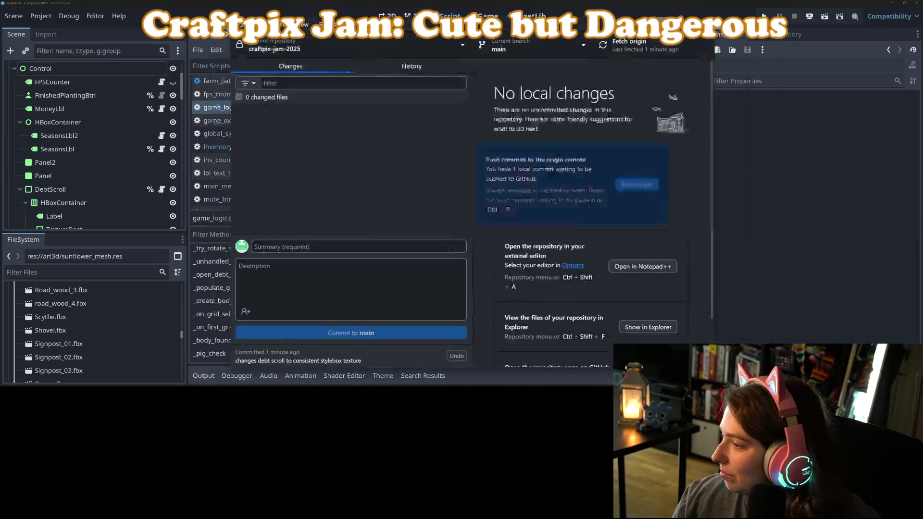
Commit the two changed scripts to main as 'removes old print statements'
left_click(339, 268)
type("remo")
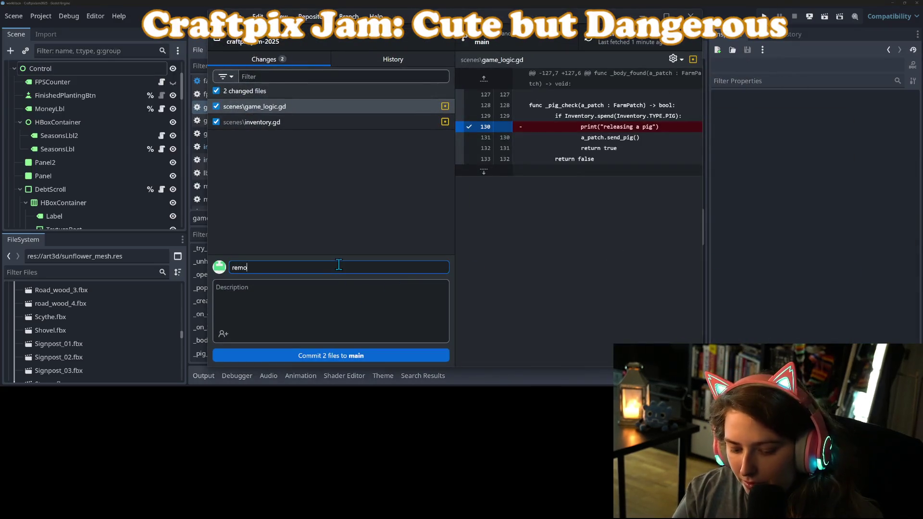
type("ves unused ")
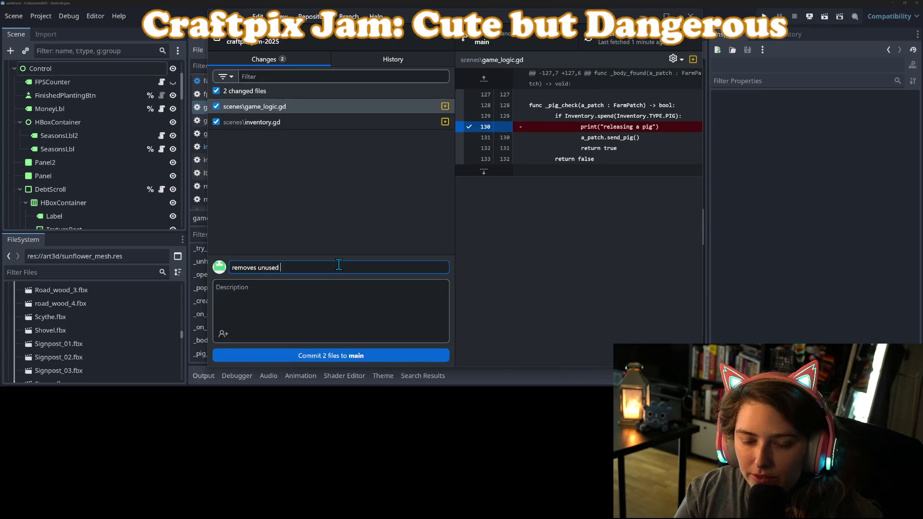
type("print statements")
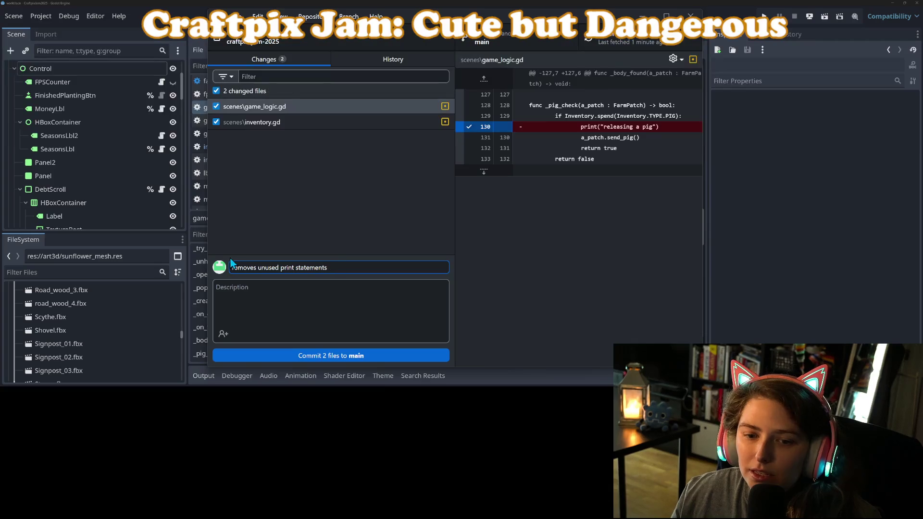
type("old")
key("ctrl+Return")
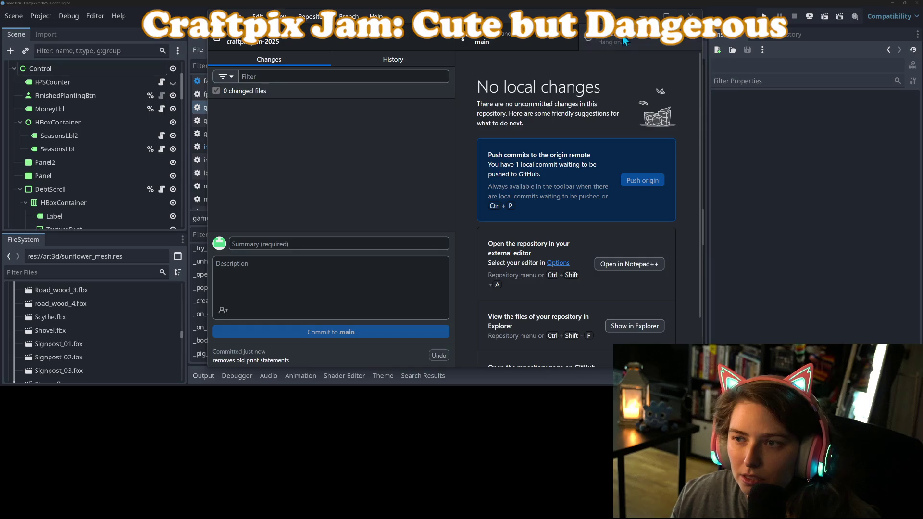
key("super+Up")
key("super+Down")
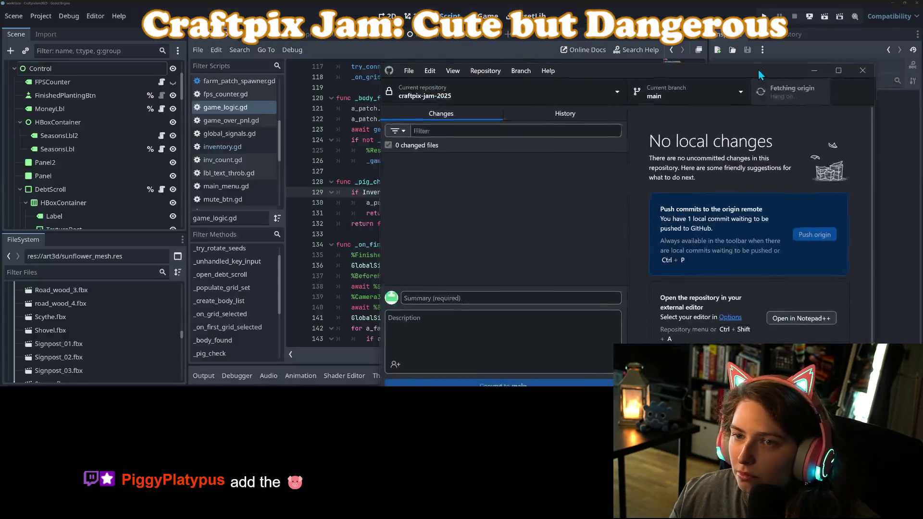
key("super+Down")
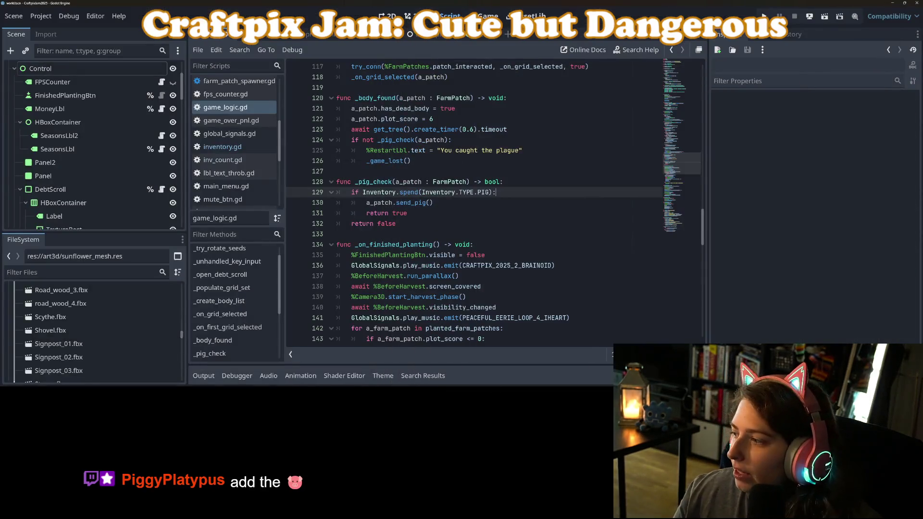
key("alt+Tab")
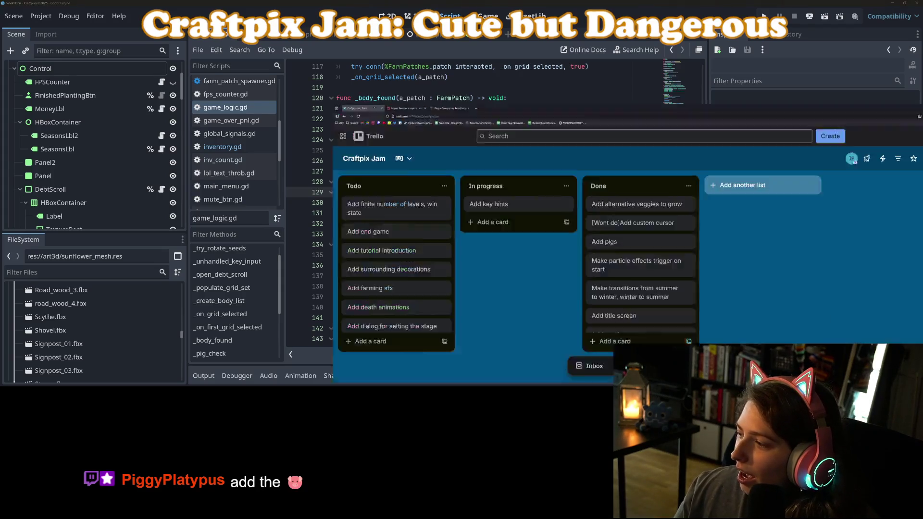
In a new tab, load craftpix.net and browse its 3d-tagged assets
left_click(199, 6)
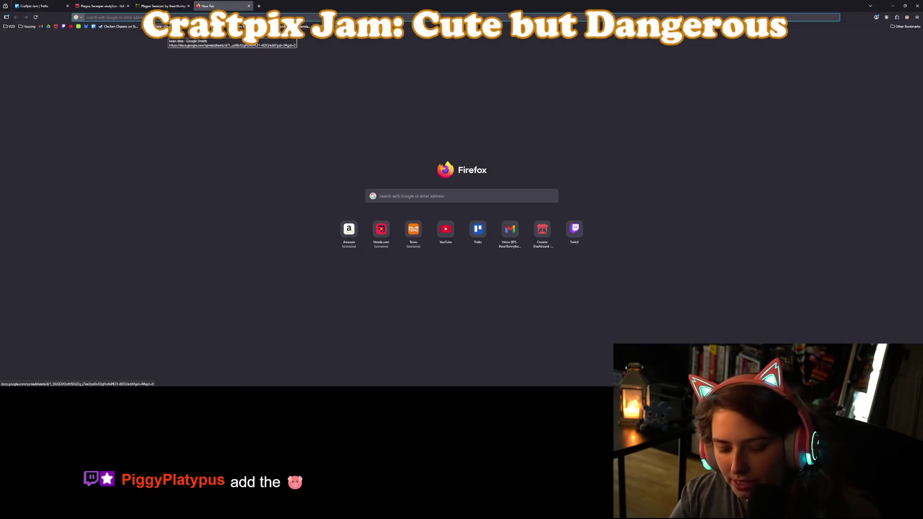
type("craftpix.net")
key("Return")
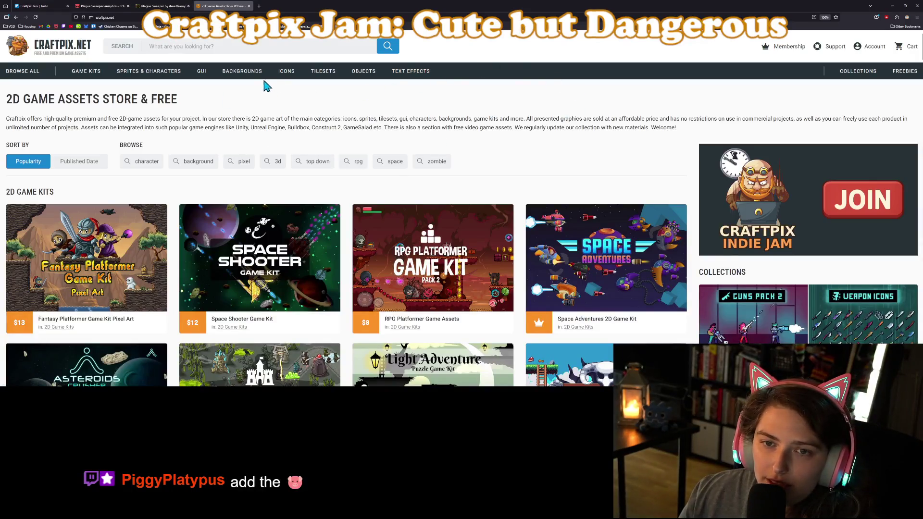
left_click(271, 163)
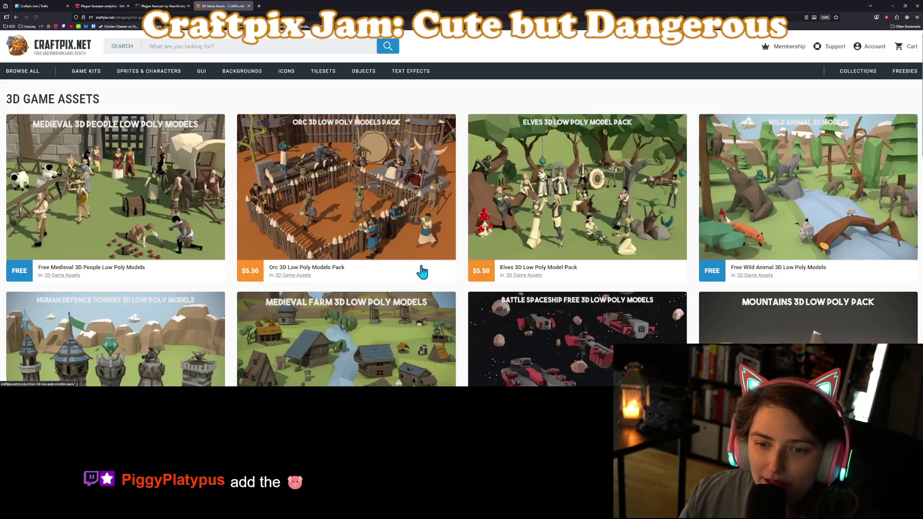
scroll(409, 261, "down", 2)
scroll(552, 293, "down", 3)
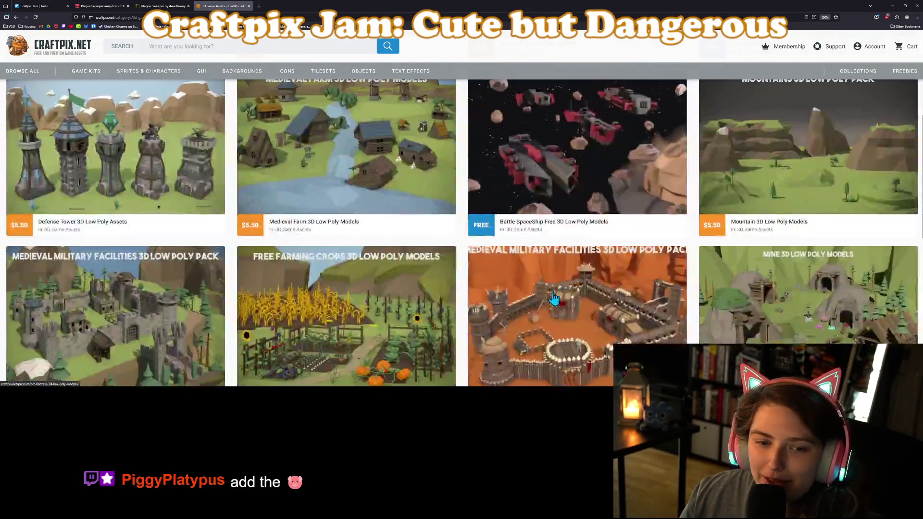
scroll(553, 293, "down", 5)
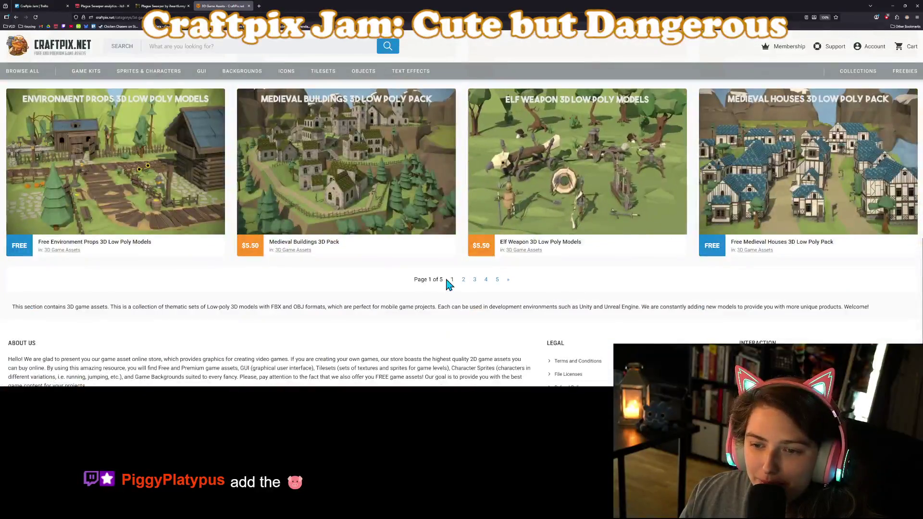
Open the Animals Farm 3D Low Poly Models page from page 2 of results
left_click(464, 280)
left_click(433, 214)
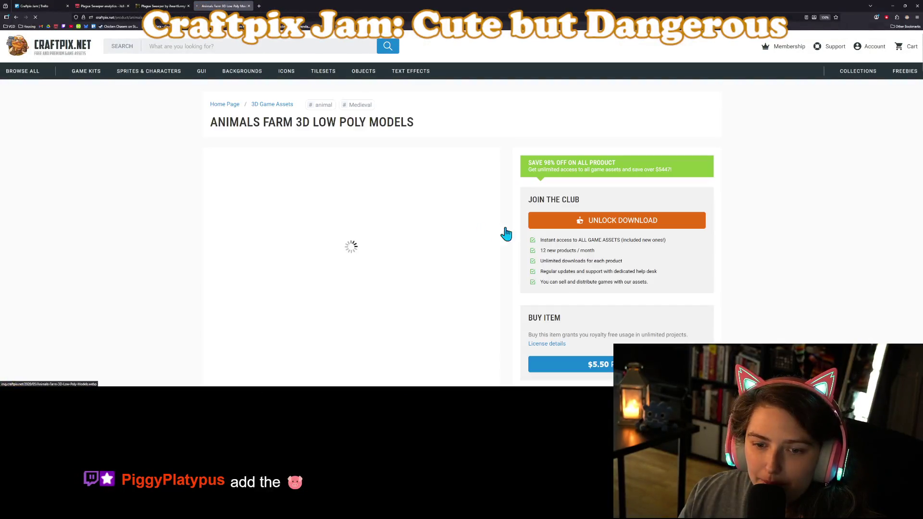
scroll(524, 186, "down", 2)
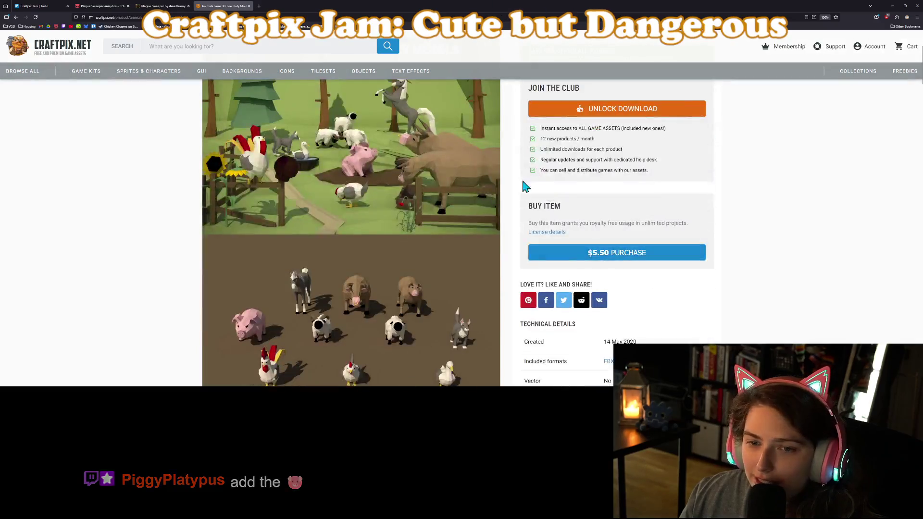
scroll(548, 254, "down", 1)
scroll(548, 254, "up", 1)
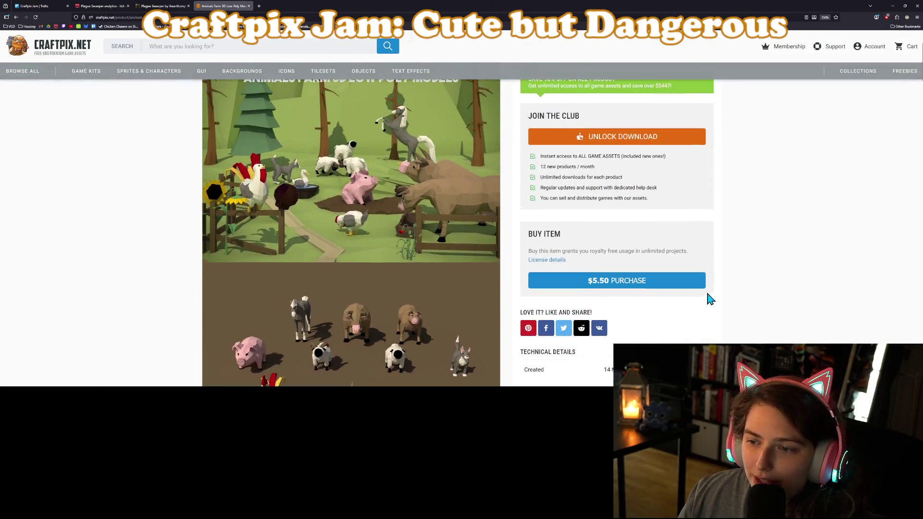
key("super+Down")
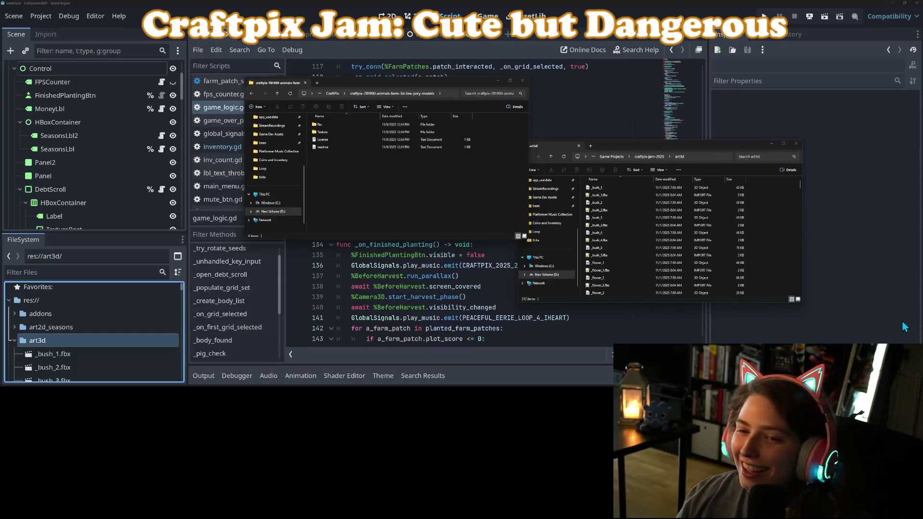
Copy the pack's texture.png into a new art3d_animals folder in the craftpix-jam-2025 project
left_click(329, 133)
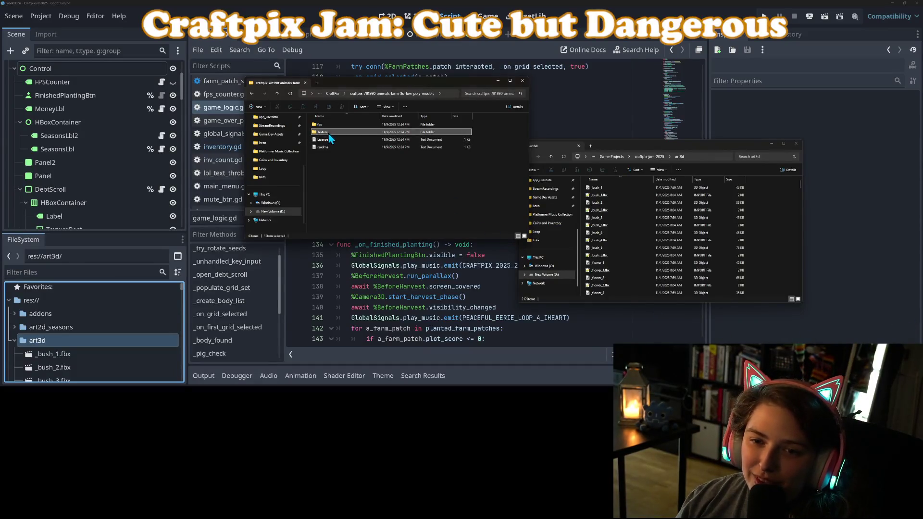
double_click(329, 136)
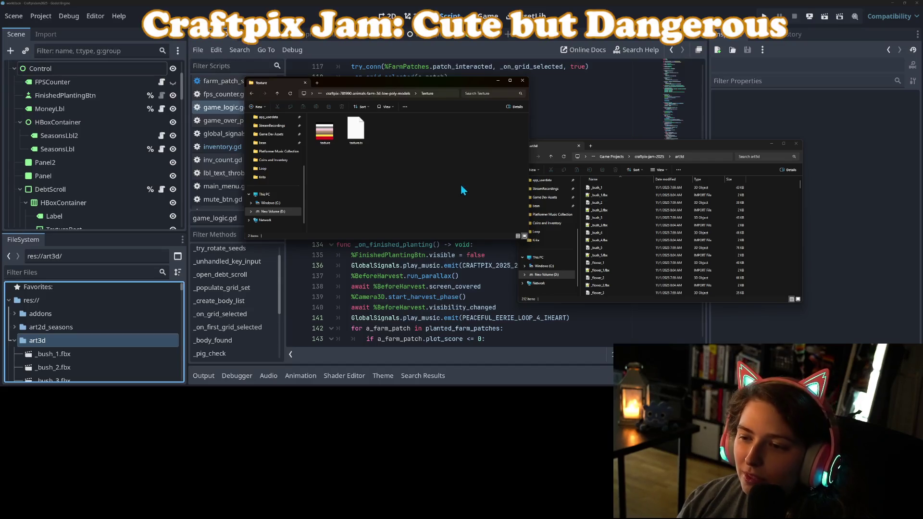
left_click(323, 137)
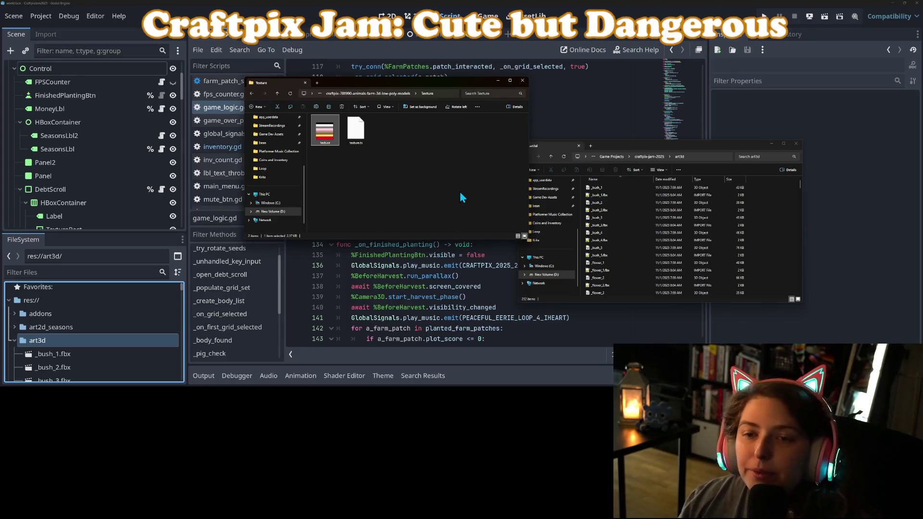
left_click(657, 157)
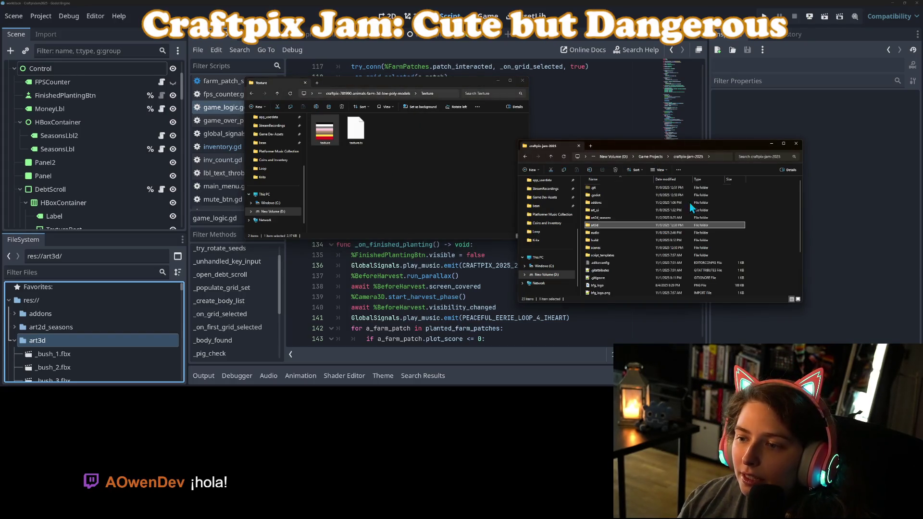
right_click(779, 224)
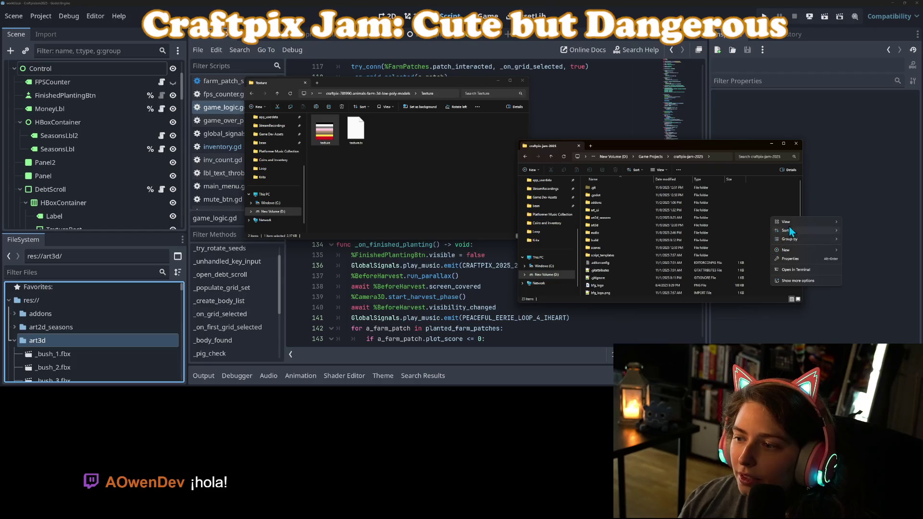
mouse_move(800, 252)
left_click(867, 253)
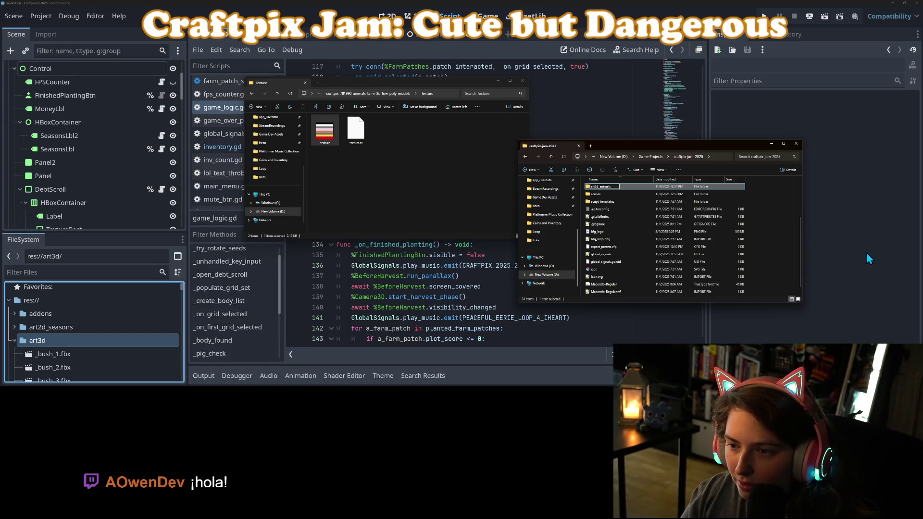
key("Return")
key("Return")
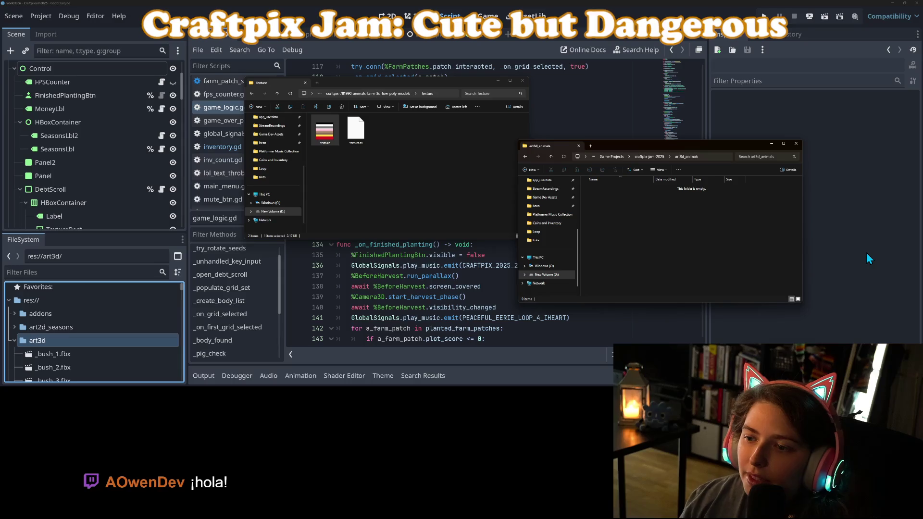
left_click(331, 144)
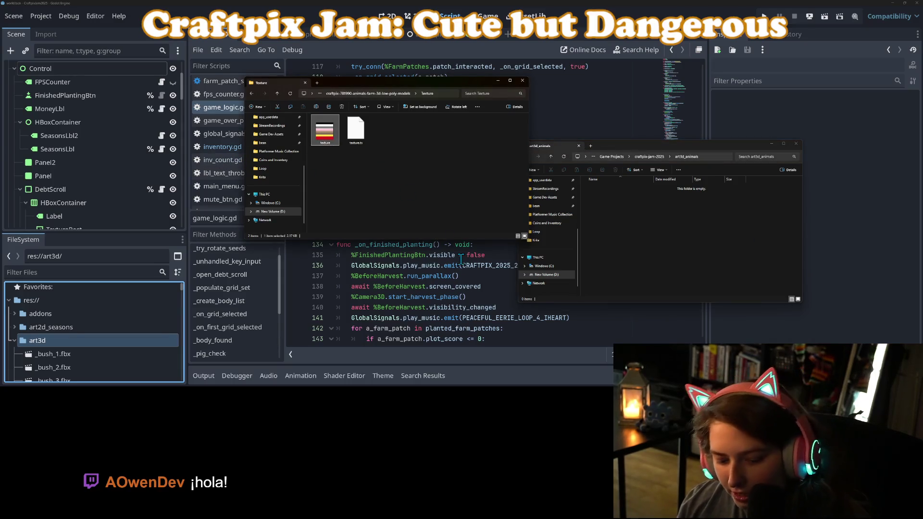
left_click(698, 227)
key("ctrl+v")
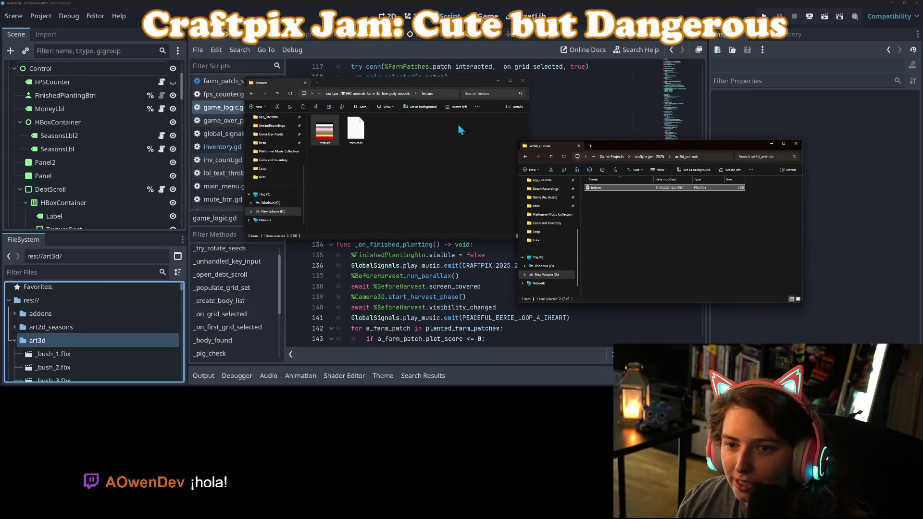
Copy fbx/pig.fbx from the pack into art3d_animals
left_click(396, 93)
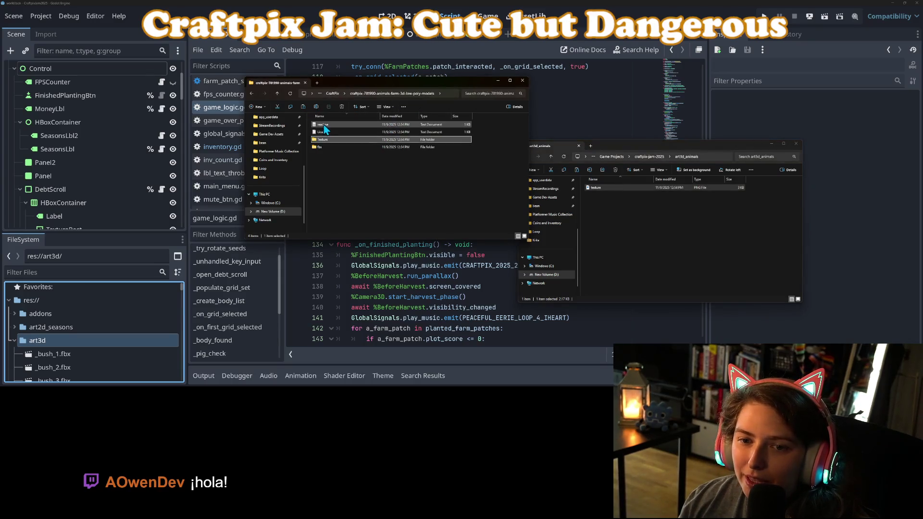
double_click(325, 146)
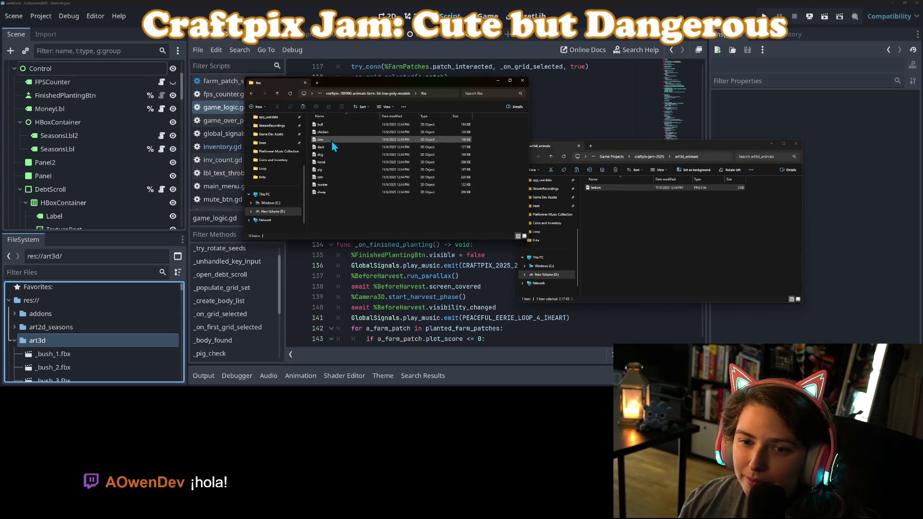
left_click(329, 172)
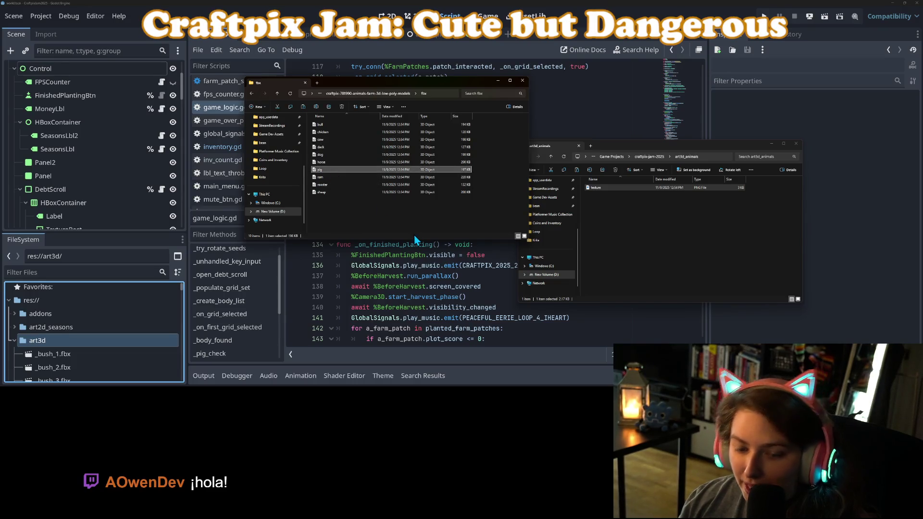
left_click(639, 266)
key("ctrl+v")
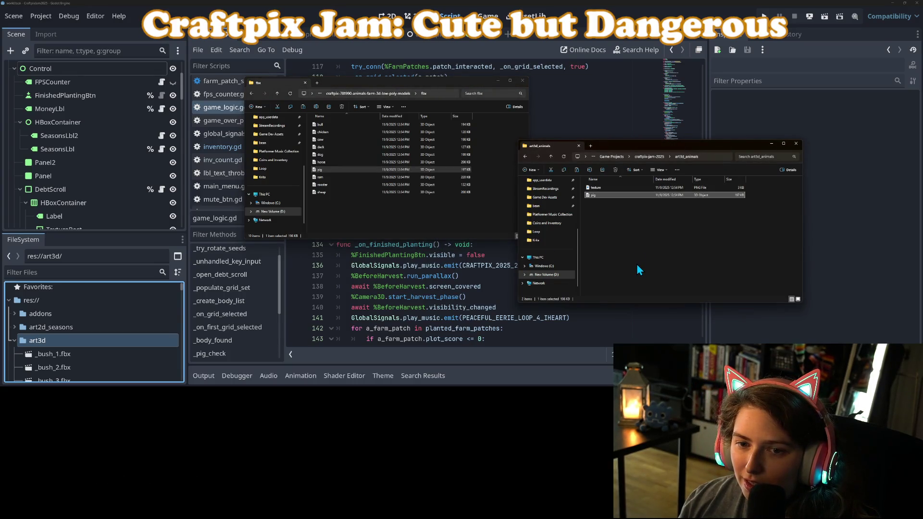
left_click(637, 265)
left_click(841, 254)
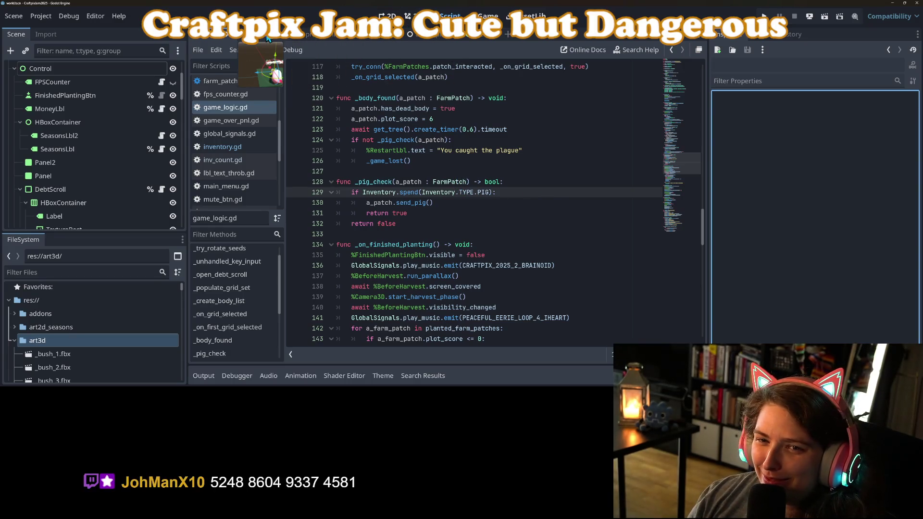
Open farm_patch.tscn in the 3D view, orbit the plot, and select the capsule Pig node
left_click(264, 39)
left_click(409, 16)
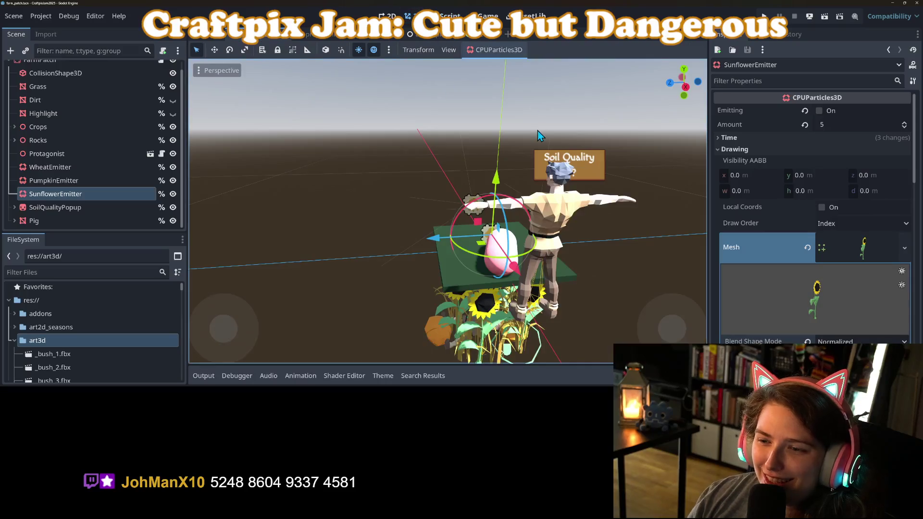
scroll(434, 258, "down", 3)
scroll(472, 301, "up", 5)
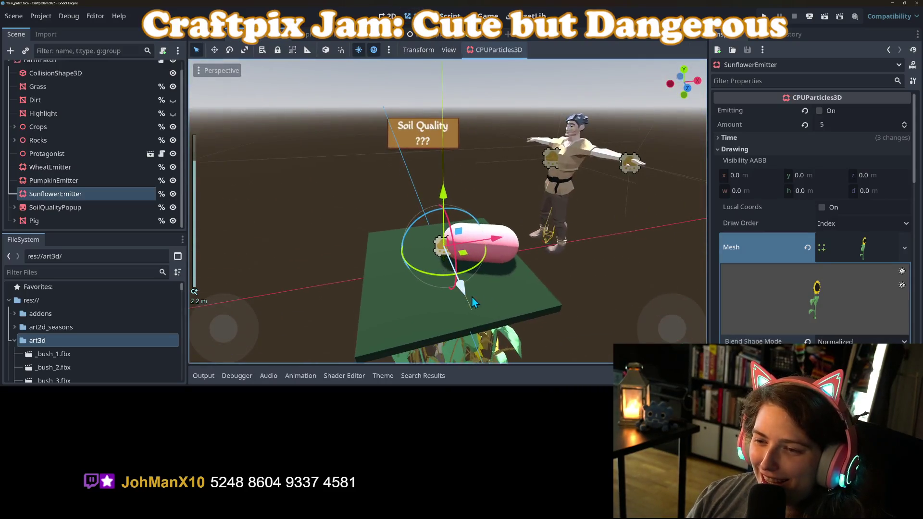
left_click_drag(472, 302, 497, 286)
scroll(486, 287, "up", 5)
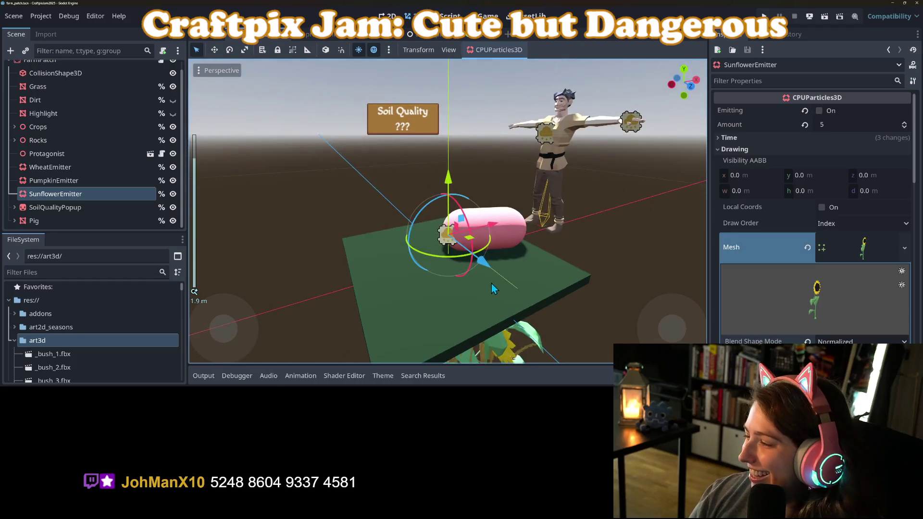
scroll(487, 286, "down", 3)
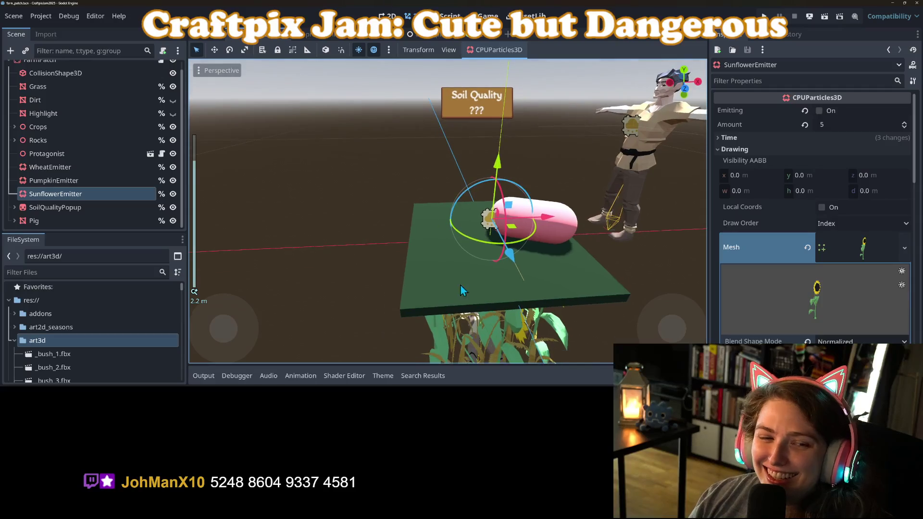
left_click(41, 221)
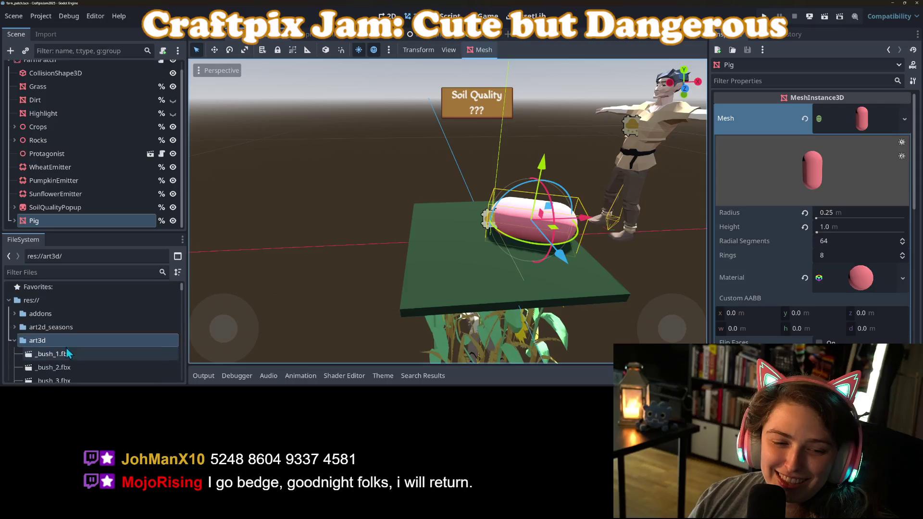
Collapse the art3d folder and expand art3d_animals to reveal pig.fbx
left_click(15, 341)
left_click(14, 341)
double_click(42, 339)
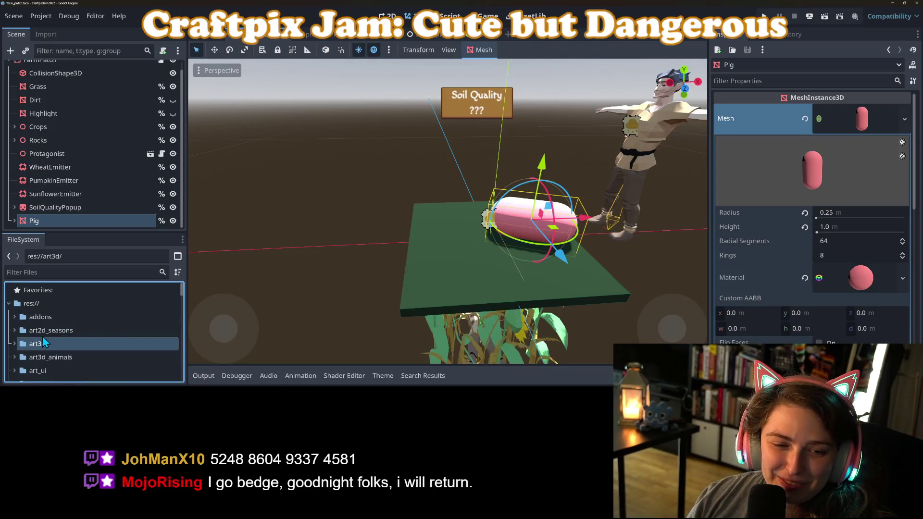
left_click(14, 357)
Place pig.fbx in the scene, move AnimationPlayer2 under it, and delete the capsule Pig
mouse_move(53, 376)
left_mouse_down()
mouse_move(120, 365)
mouse_move(414, 270)
mouse_move(526, 246)
mouse_move(535, 242)
mouse_move(529, 233)
left_mouse_up()
mouse_move(562, 281)
left_mouse_down()
mouse_move(693, 283)
mouse_move(667, 279)
left_mouse_up()
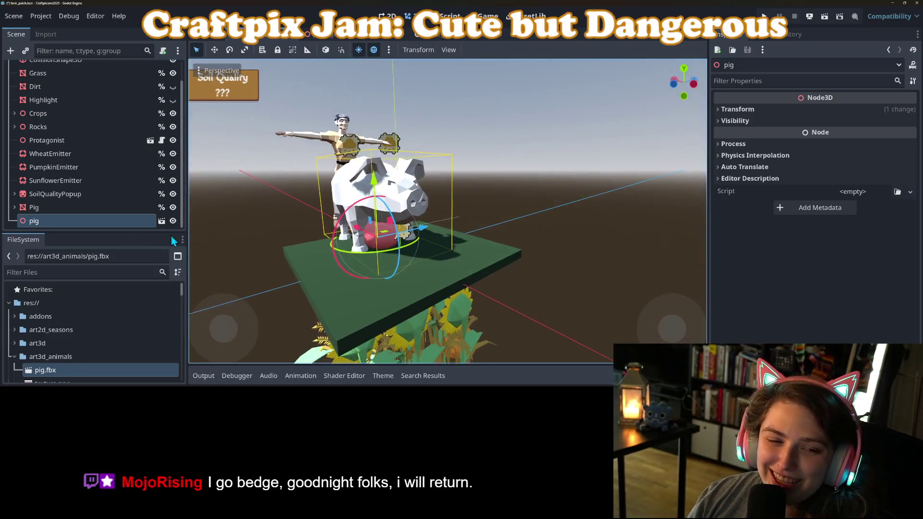
left_click(15, 207)
left_click_drag(64, 210, 71, 221)
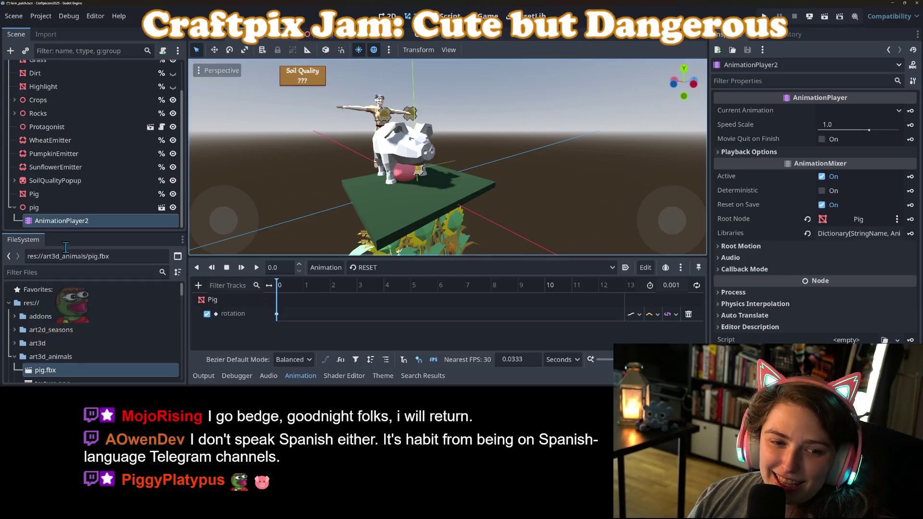
left_click(35, 195)
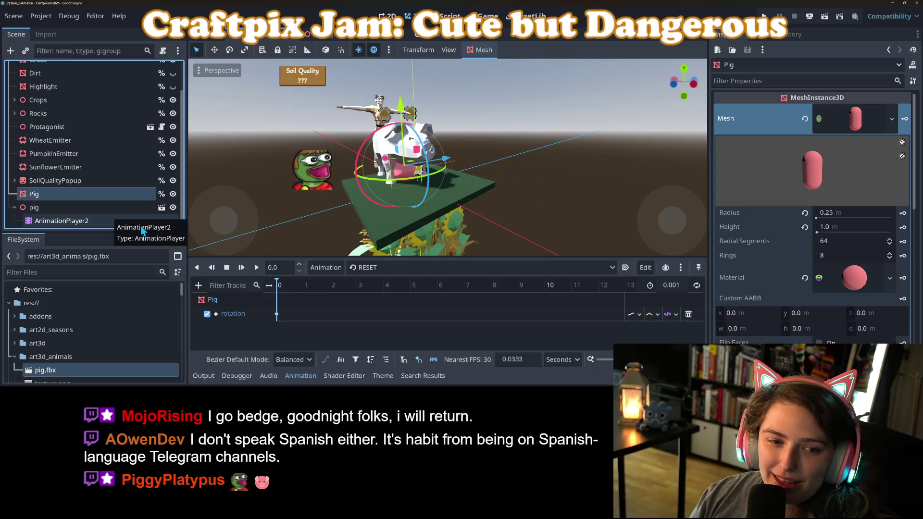
key("Delete")
key("Return")
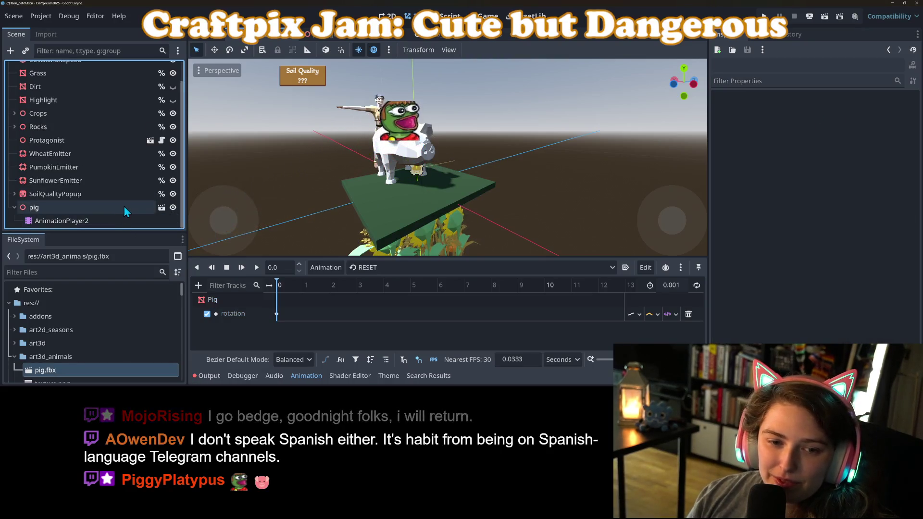
Rename the pig node to 'Pig', enable Access as Unique Name, and save the scene
right_click(124, 207)
left_click(161, 139)
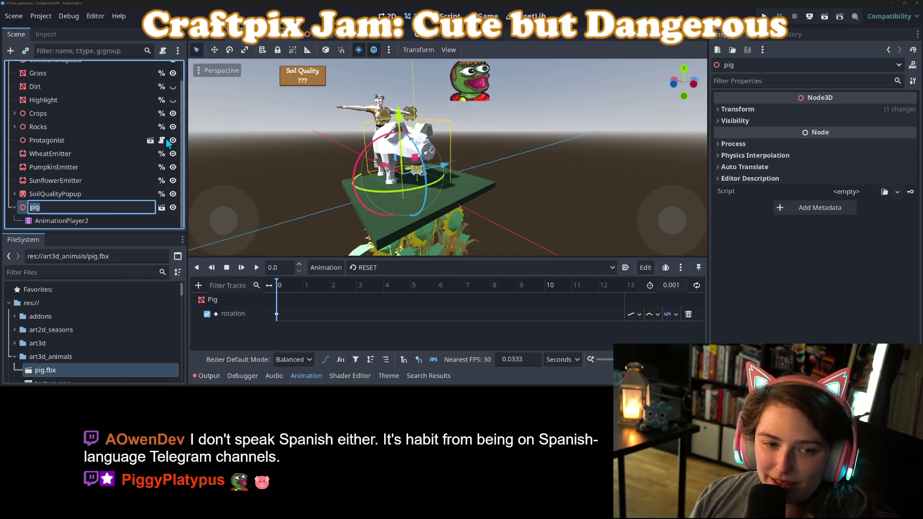
type("Pig")
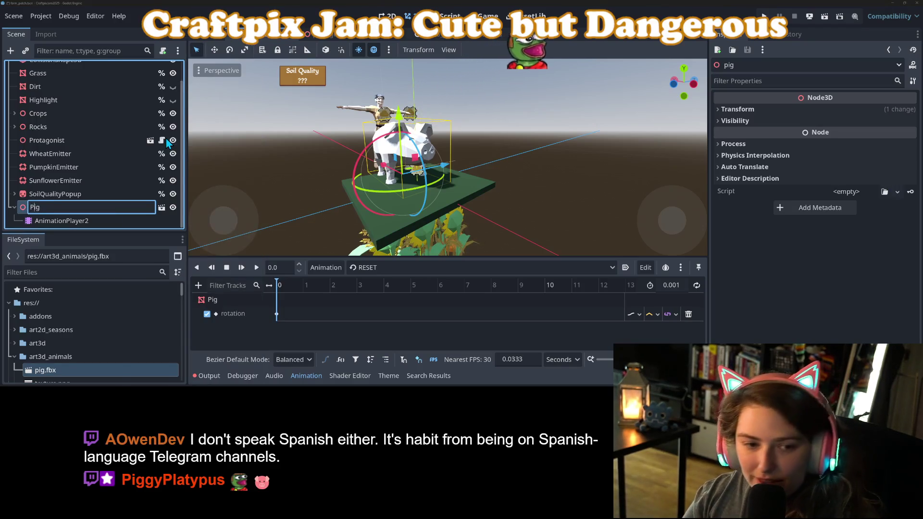
key("Return")
right_click(140, 210)
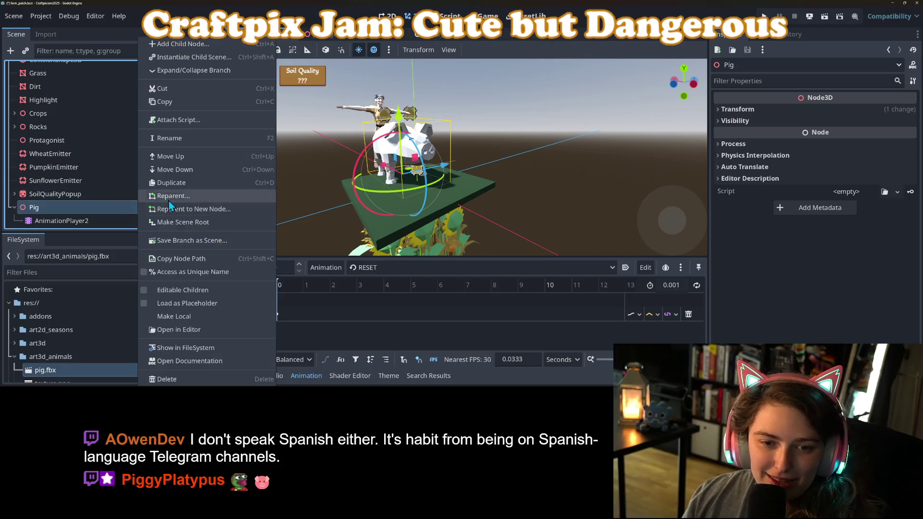
left_click(195, 271)
key("ctrl+s")
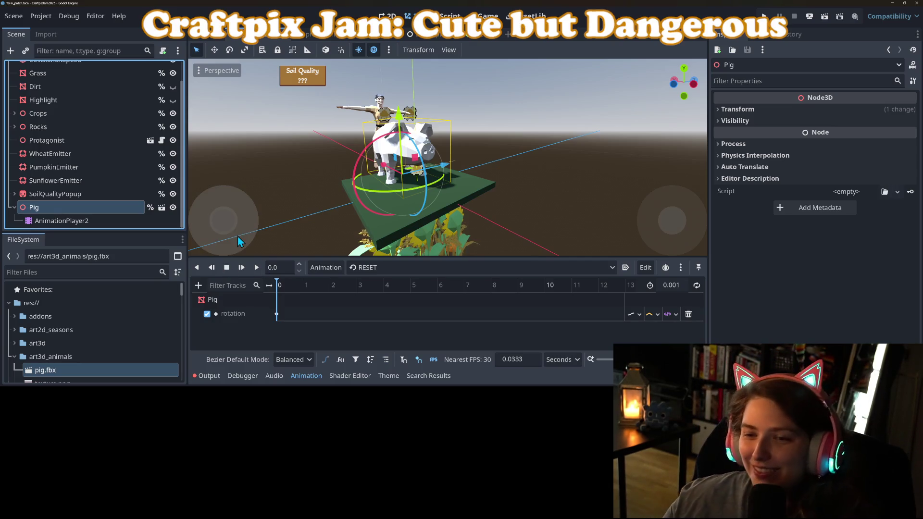
Enable Editable Children on Pig to expose Skeleton3D, pig1 and AnimationPlayer
mouse_move(463, 178)
left_mouse_down()
mouse_move(319, 192)
mouse_move(303, 185)
mouse_move(313, 176)
mouse_move(321, 189)
mouse_move(375, 187)
left_mouse_up()
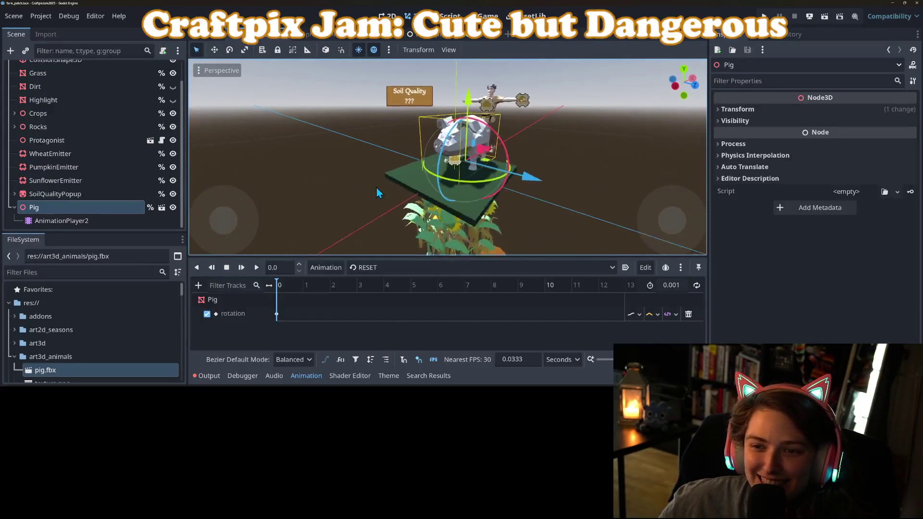
scroll(384, 186, "up", 3)
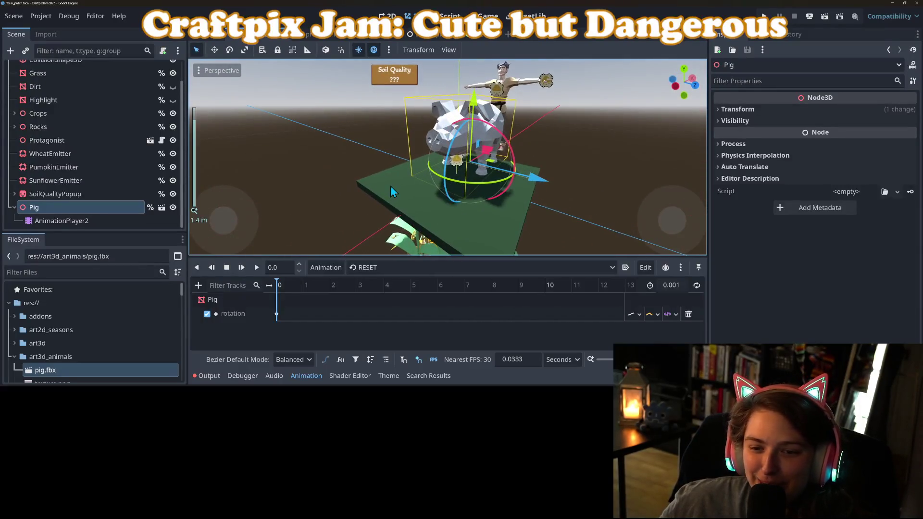
right_click(102, 212)
left_click(143, 293)
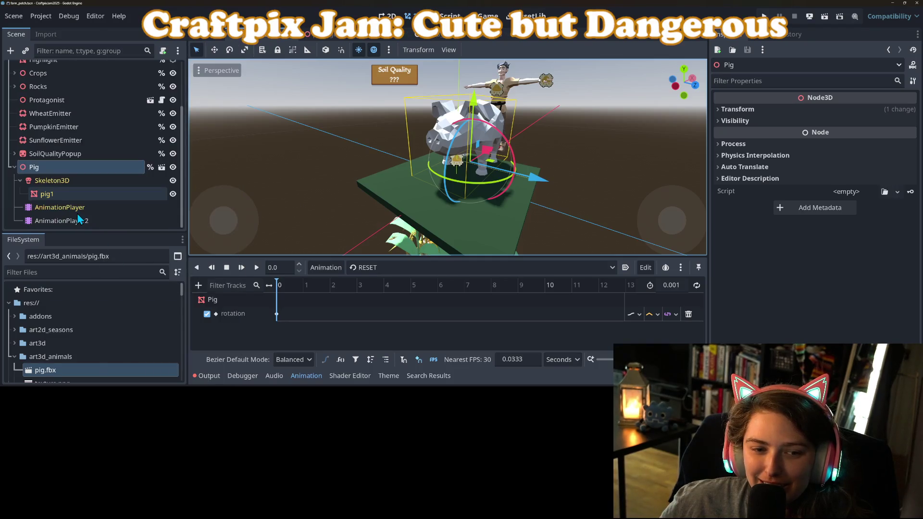
left_click(71, 182)
left_click(57, 168)
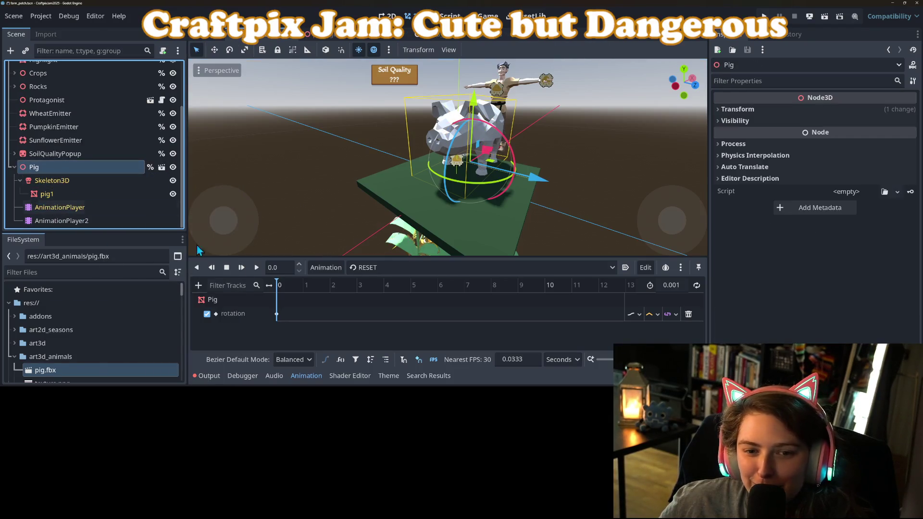
Set the Pig node's transform scale to 0.8 on every axis
left_click(817, 110)
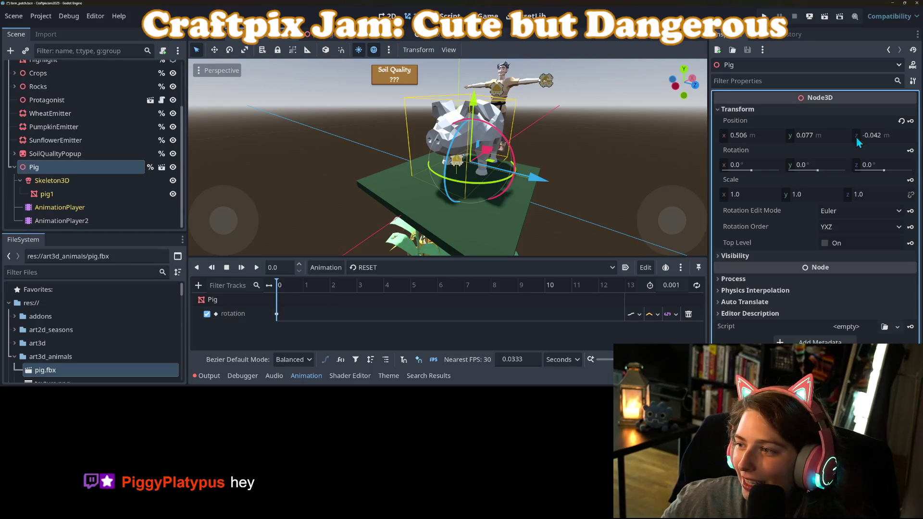
left_click(888, 196)
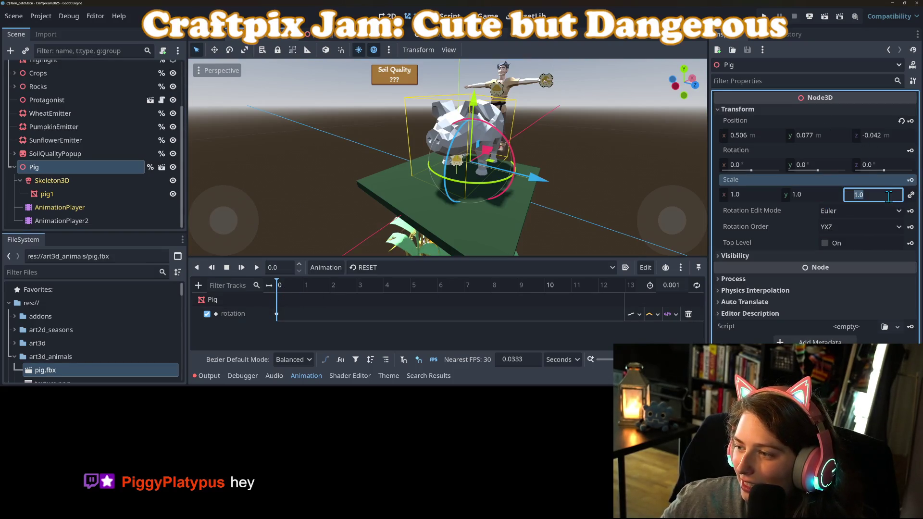
type(".8")
key("Return")
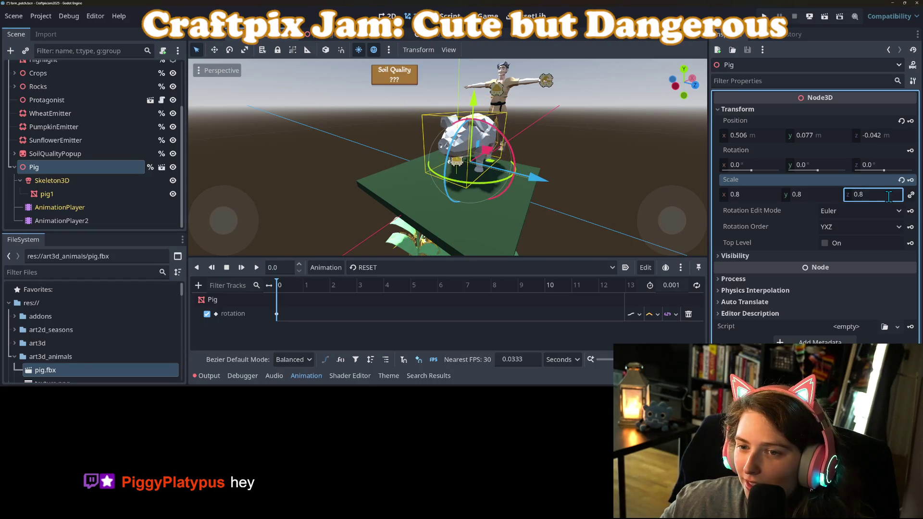
scroll(492, 199, "up", 3)
scroll(454, 197, "down", 3)
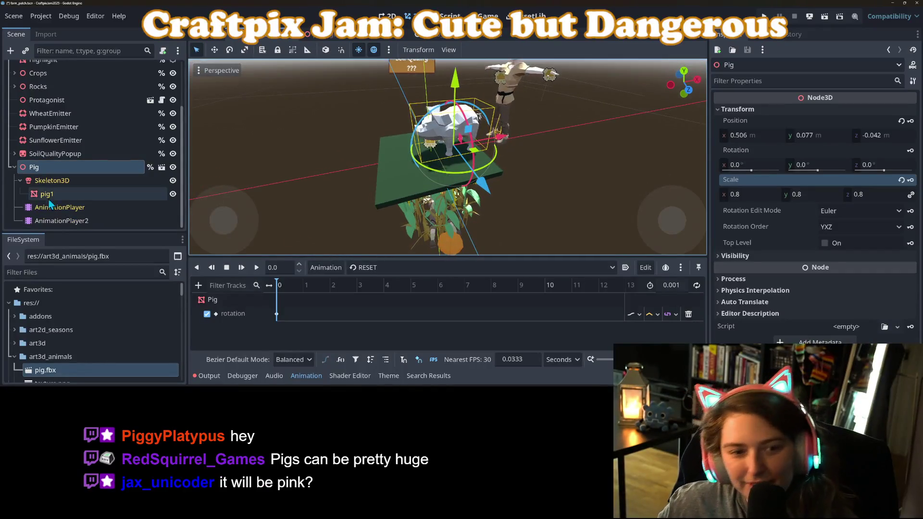
left_click(48, 196)
scroll(77, 348, "down", 2)
Apply texture.png as pig1's Surface Material Override 0 and inspect the pink textured pig
mouse_move(52, 334)
left_mouse_down()
mouse_move(336, 313)
mouse_move(889, 123)
mouse_move(782, 156)
mouse_move(844, 167)
left_mouse_up()
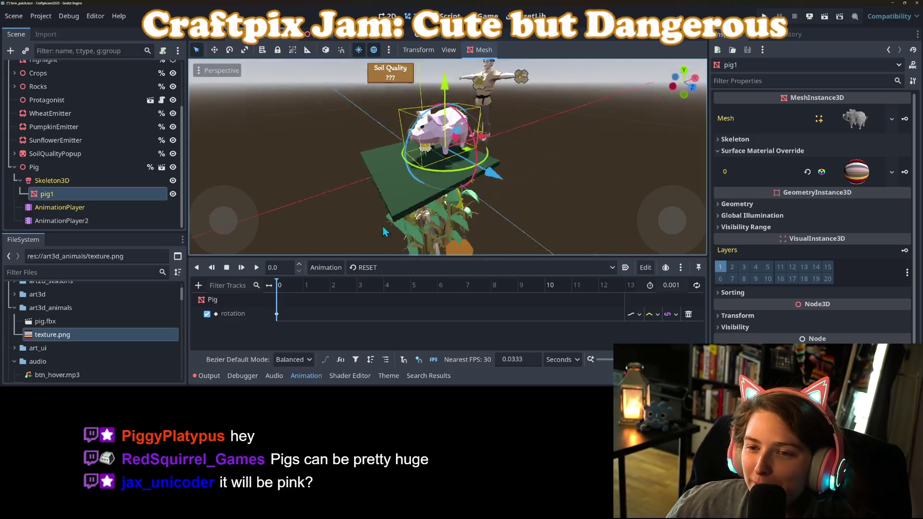
scroll(533, 222, "up", 5)
scroll(530, 217, "down", 4)
mouse_move(531, 217)
left_mouse_down()
mouse_move(460, 216)
mouse_move(429, 229)
mouse_move(354, 224)
left_mouse_up()
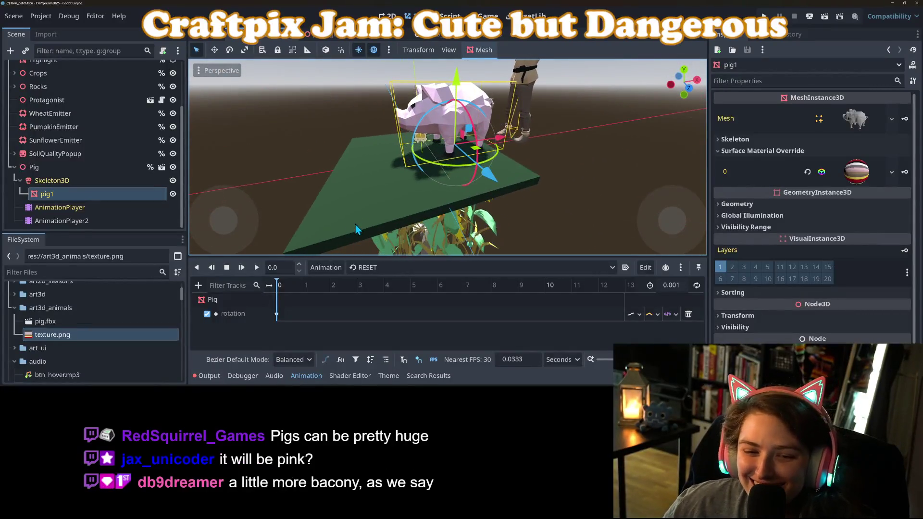
left_click(55, 179)
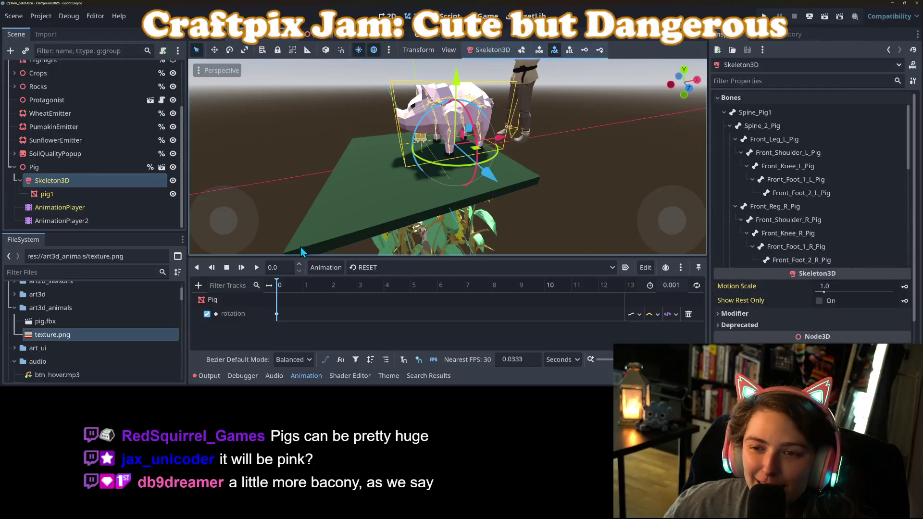
Switch to the eating animation and delete its rotation track
left_click(373, 268)
left_click(379, 296)
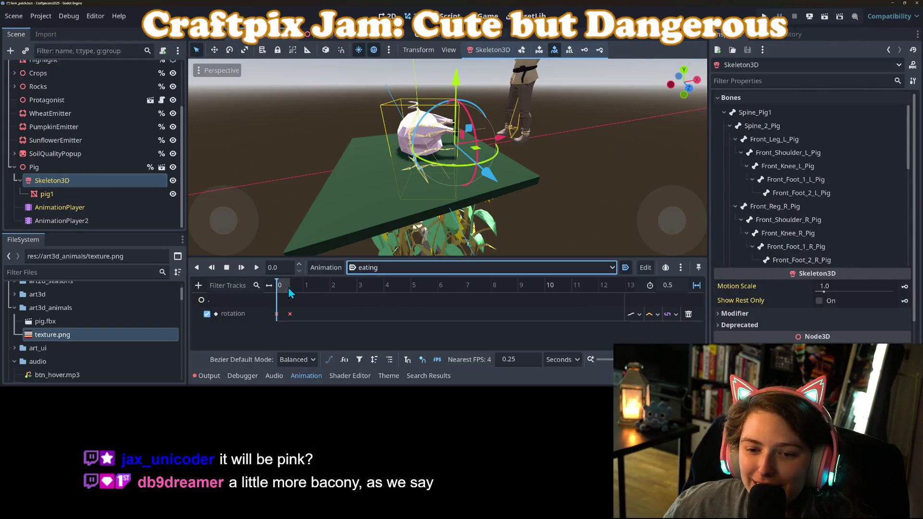
left_click_drag(269, 258, 307, 209)
scroll(307, 209, "up", 5)
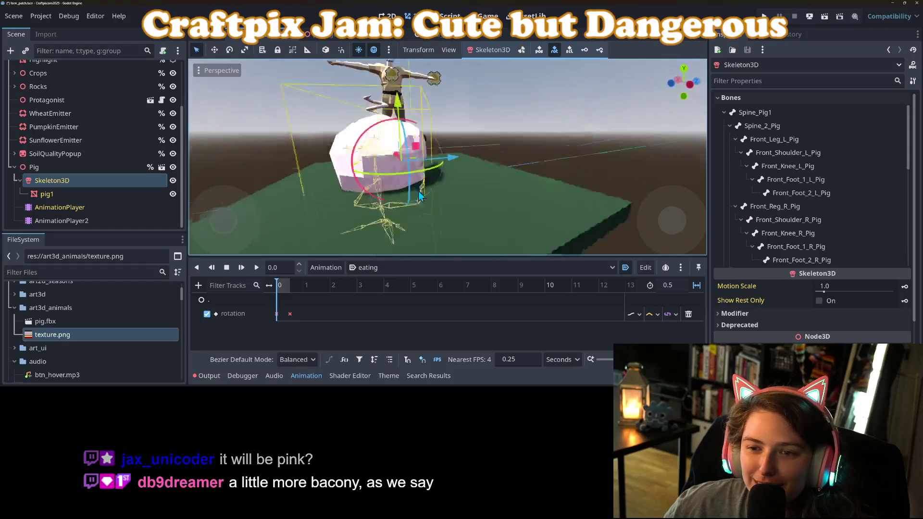
left_click(688, 315)
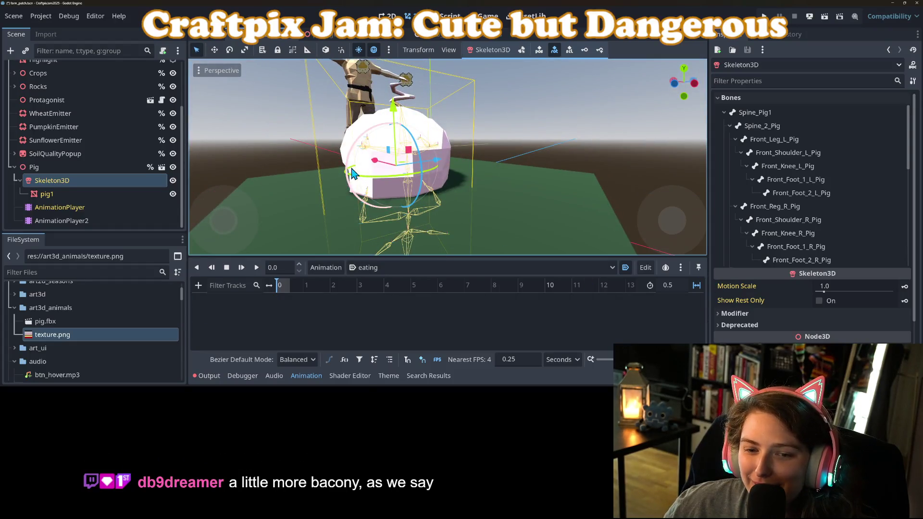
scroll(319, 194, "down", 5)
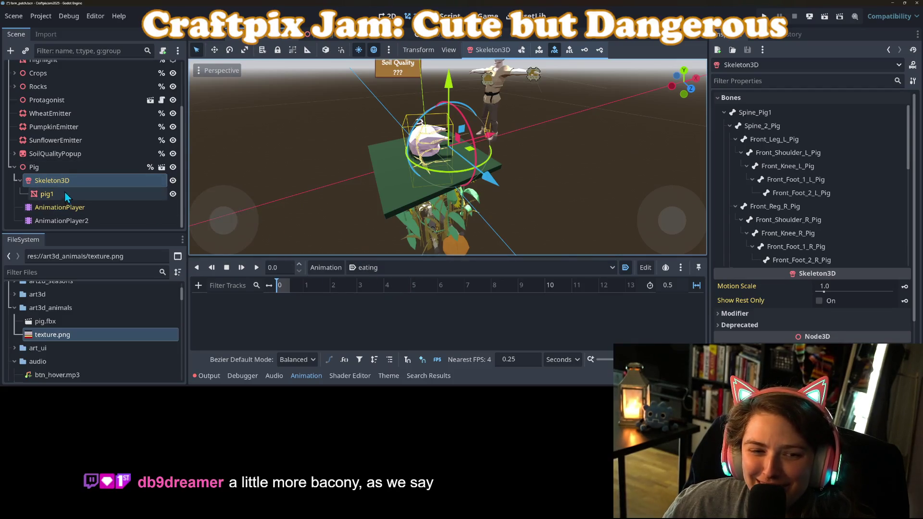
Preview the imported Take 001 clip, then set AnimationPlayer2 to the RESET animation
left_click(67, 209)
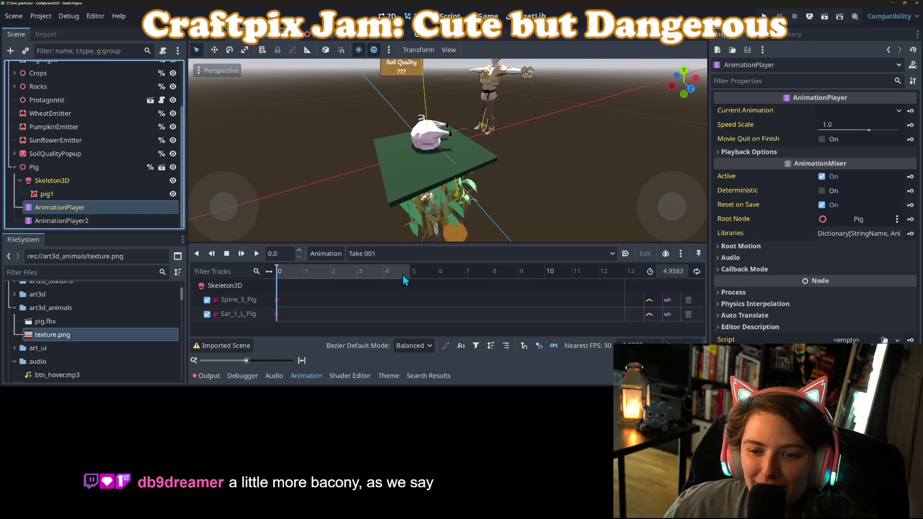
left_click(245, 254)
left_click(226, 253)
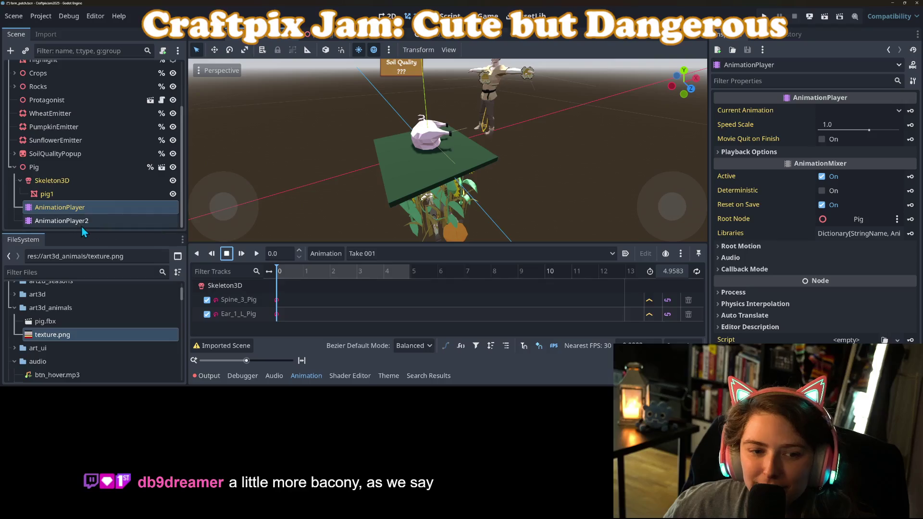
left_click(79, 221)
left_click(370, 267)
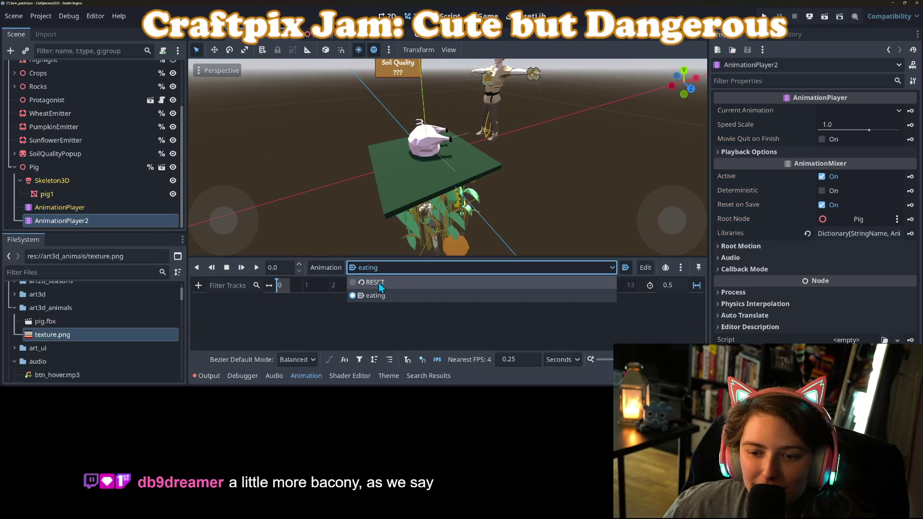
left_click(378, 285)
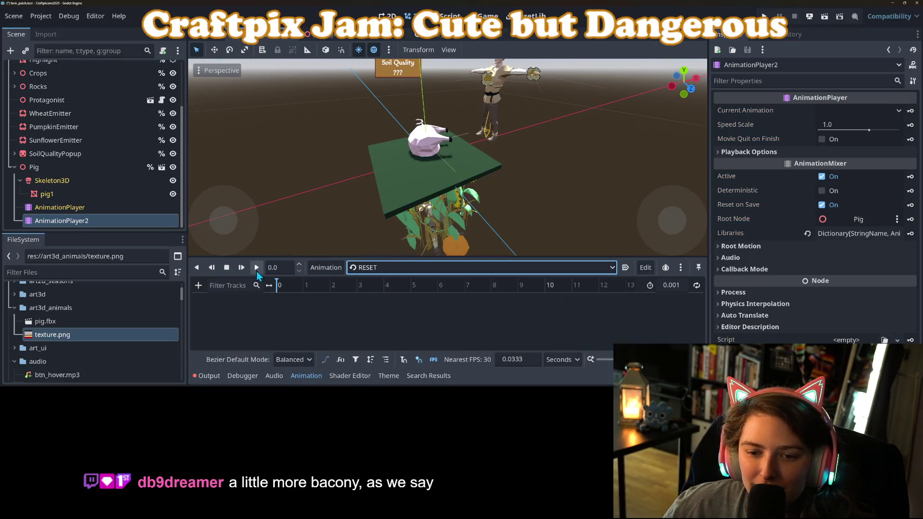
Reset all of the Skeleton3D's bone poses to rest and expand its transform properties
left_click(57, 182)
left_click(495, 52)
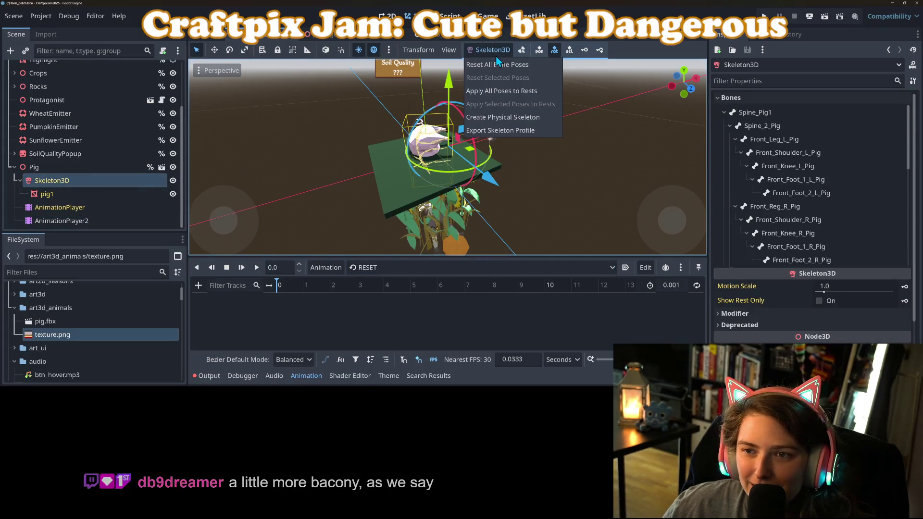
left_click(503, 67)
scroll(795, 308, "down", 3)
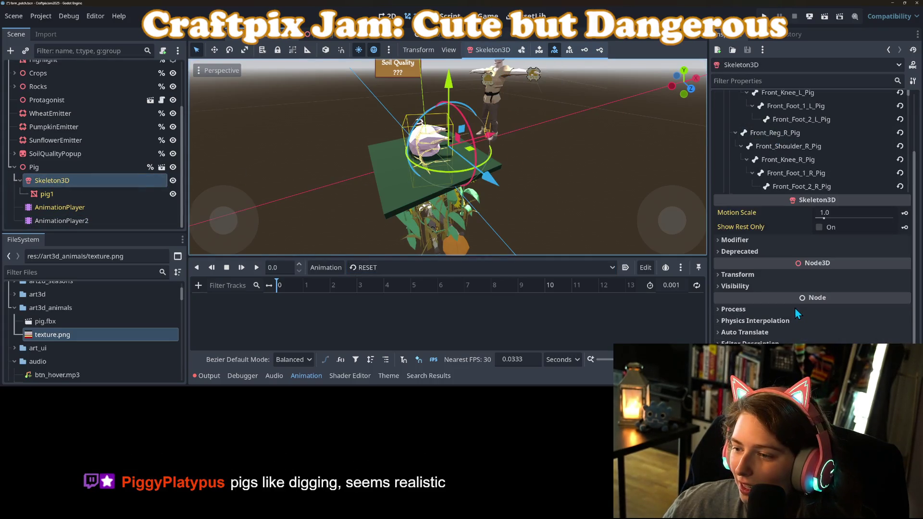
left_click(770, 307)
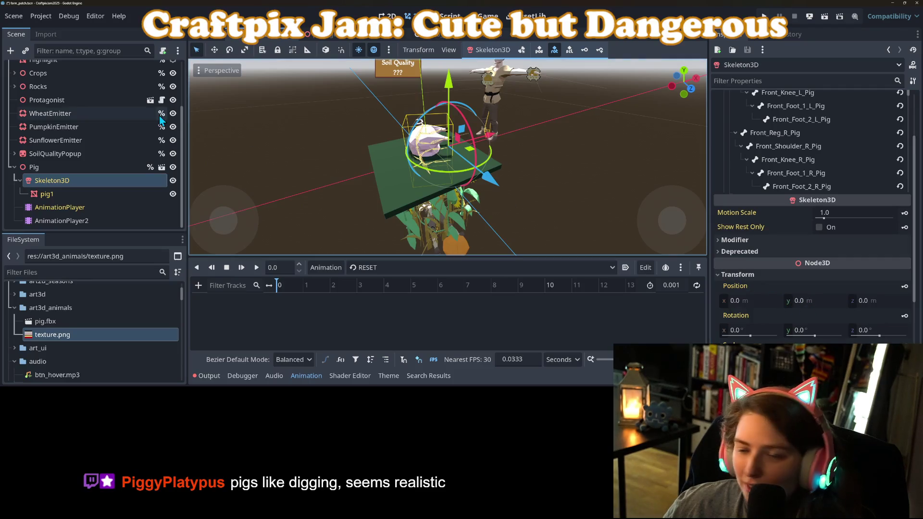
Revert the Pig node's rotation to 0, 0, 0 and save the scene
left_click(33, 167)
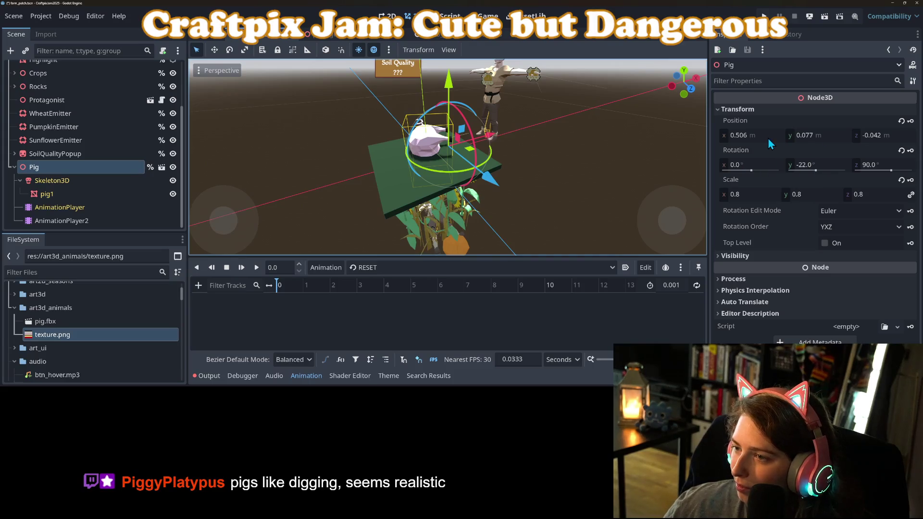
left_click(901, 151)
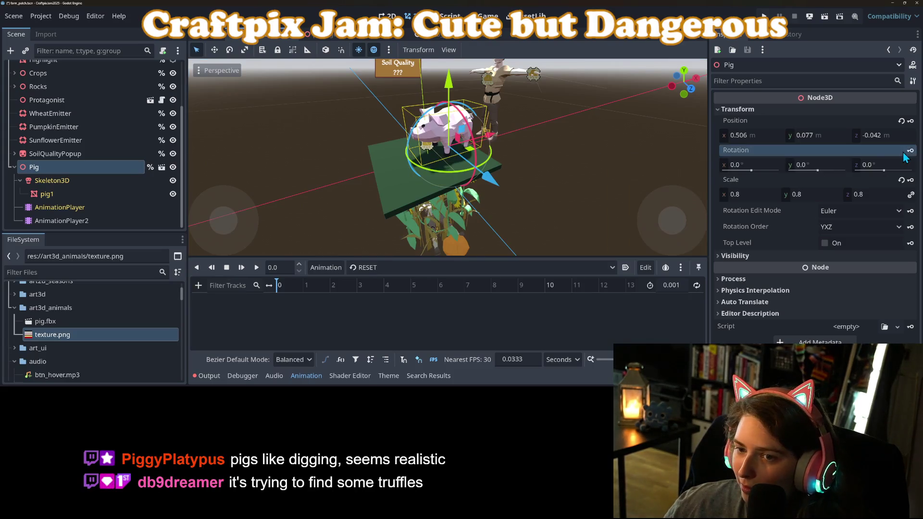
key("ctrl+s")
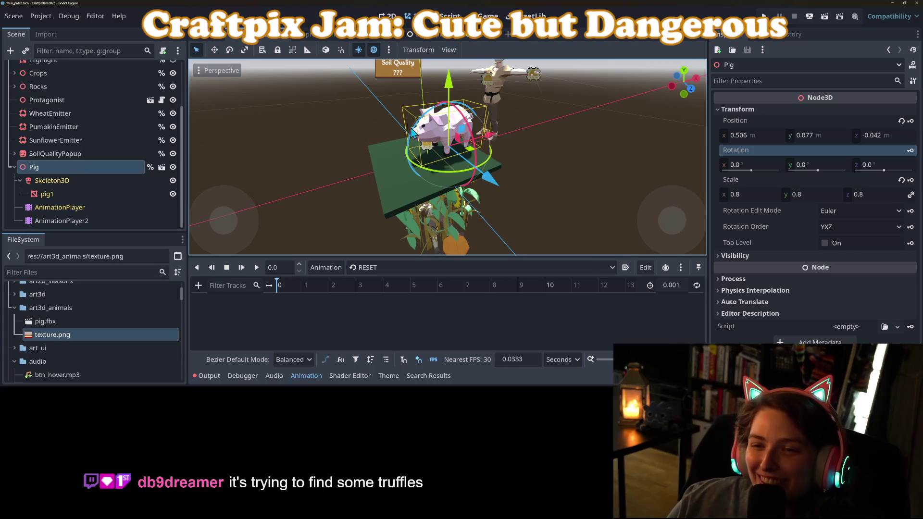
mouse_move(414, 174)
left_mouse_down()
mouse_move(405, 147)
mouse_move(457, 211)
mouse_move(482, 196)
mouse_move(476, 226)
left_mouse_up()
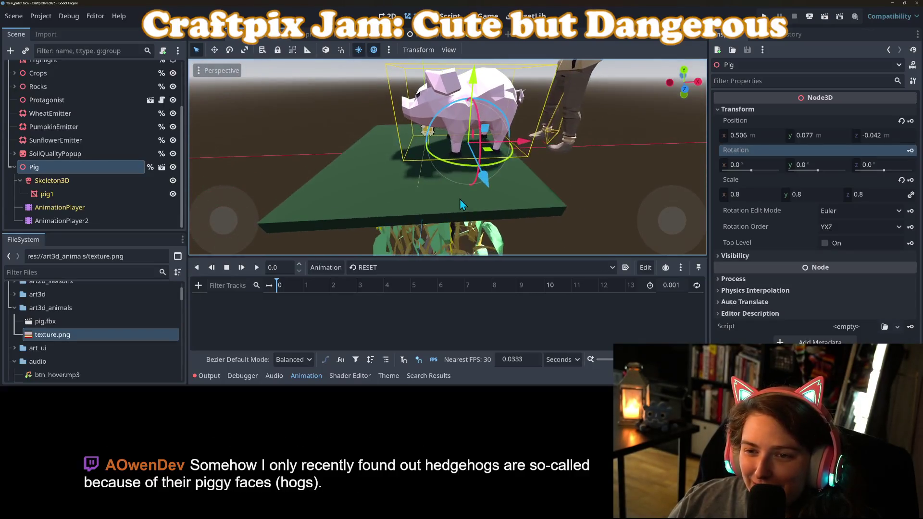
Key all 31 skeleton bone poses into the eating animation at 0 s
left_click(50, 182)
left_click(384, 270)
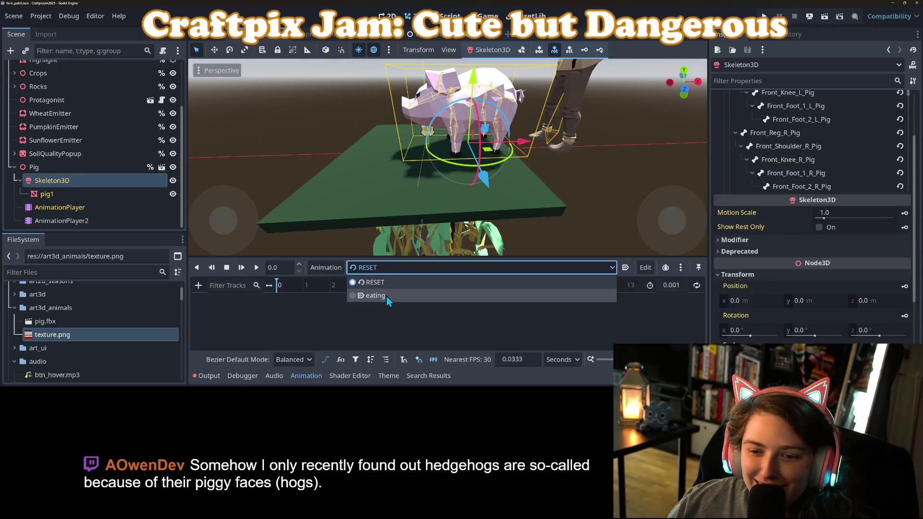
left_click(386, 295)
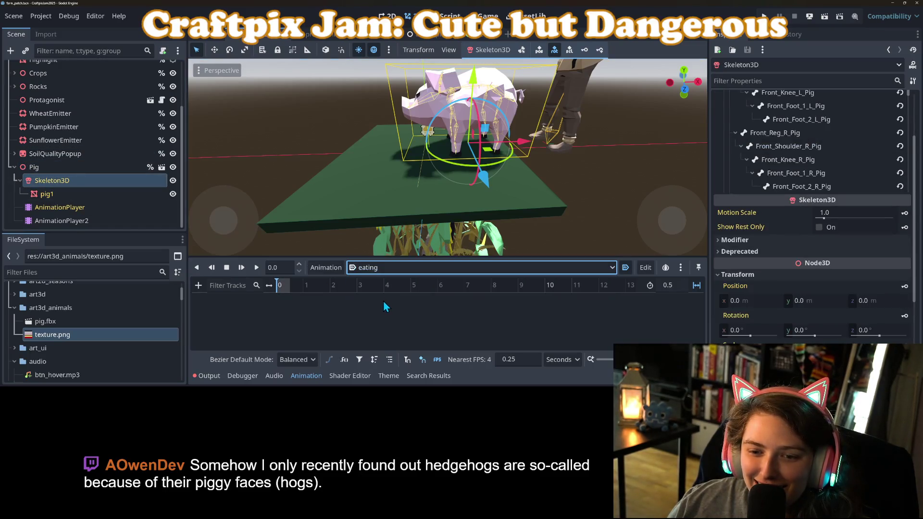
left_click(521, 51)
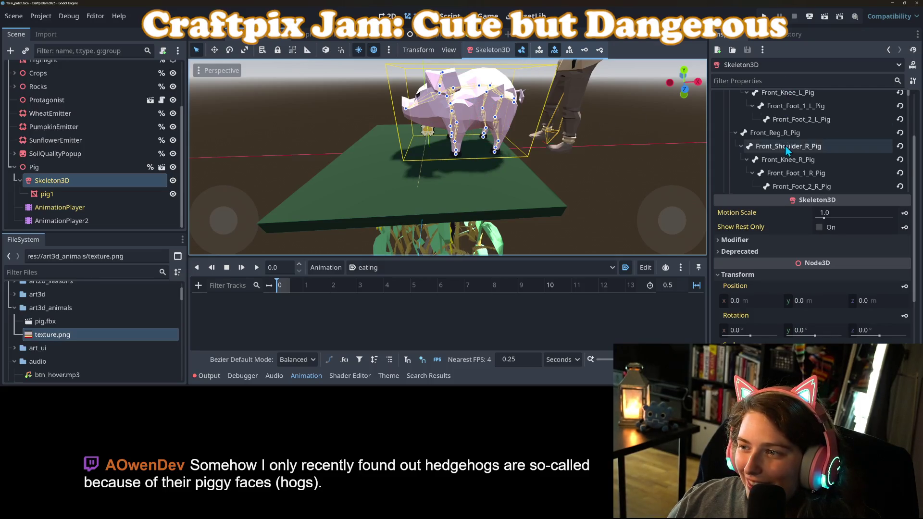
scroll(812, 149, "up", 3)
left_click(600, 50)
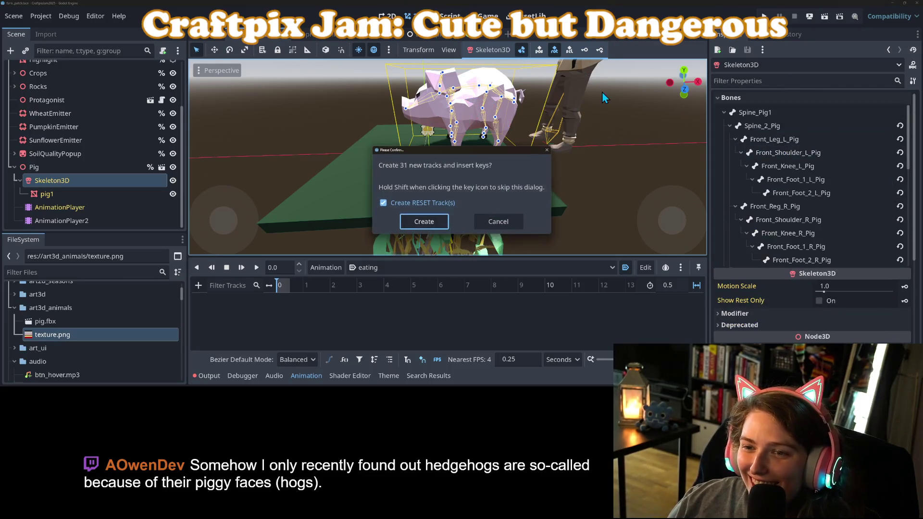
left_click(429, 222)
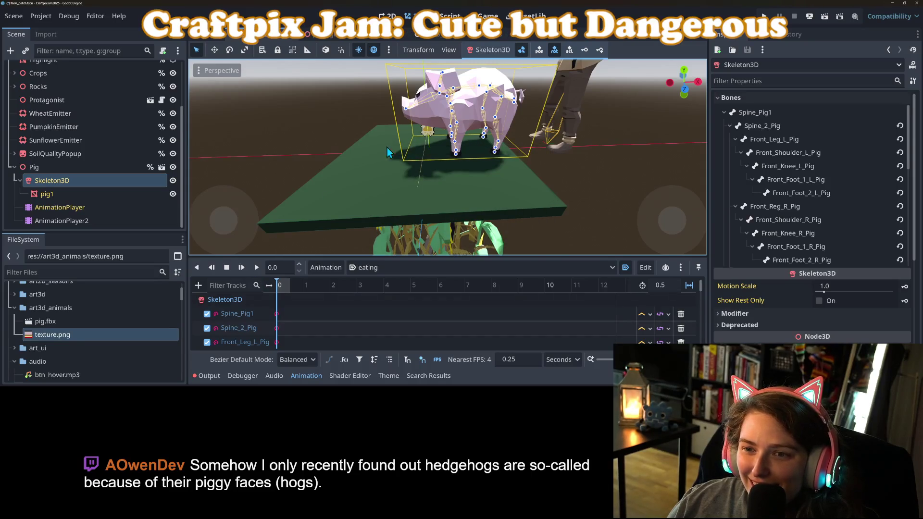
Set the animation length to 2.0 s and snap to 0.25, with the playhead at 0.25 s
left_click(522, 358)
type("2")
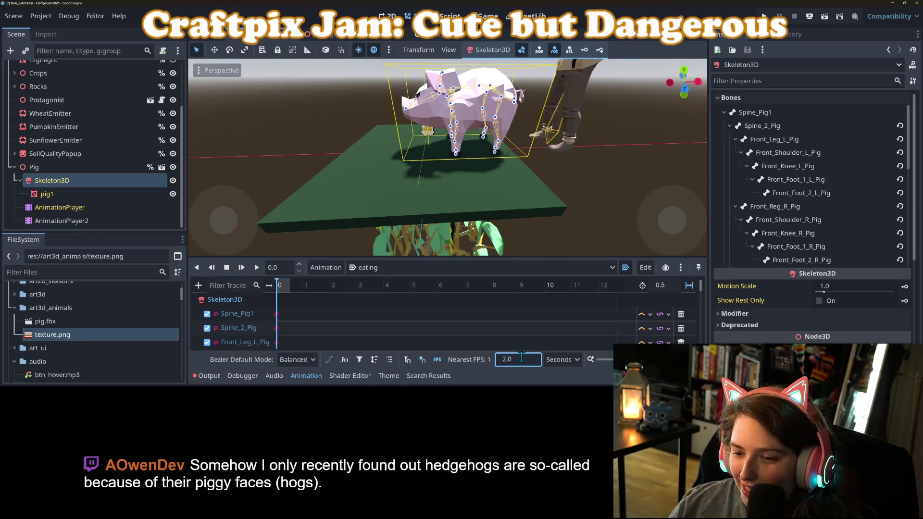
left_click(661, 284)
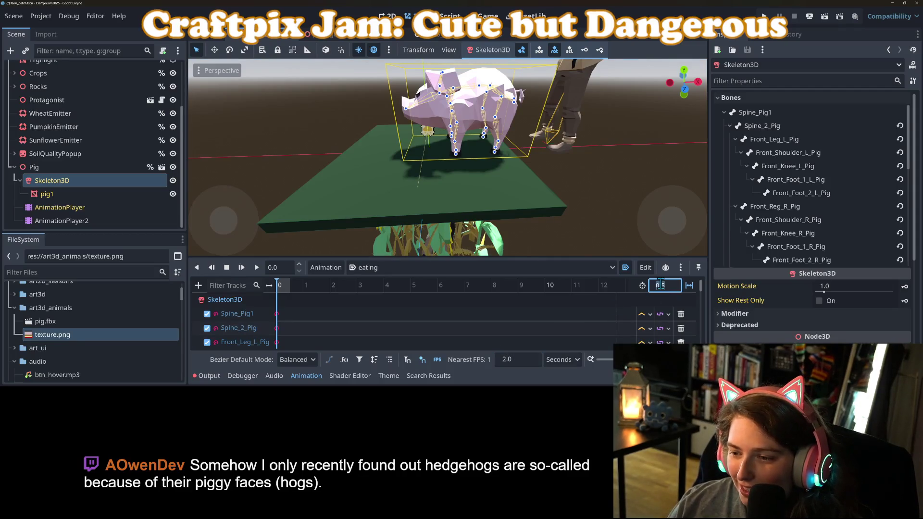
type("2")
key("Return")
left_click(506, 358)
key("BackSpace")
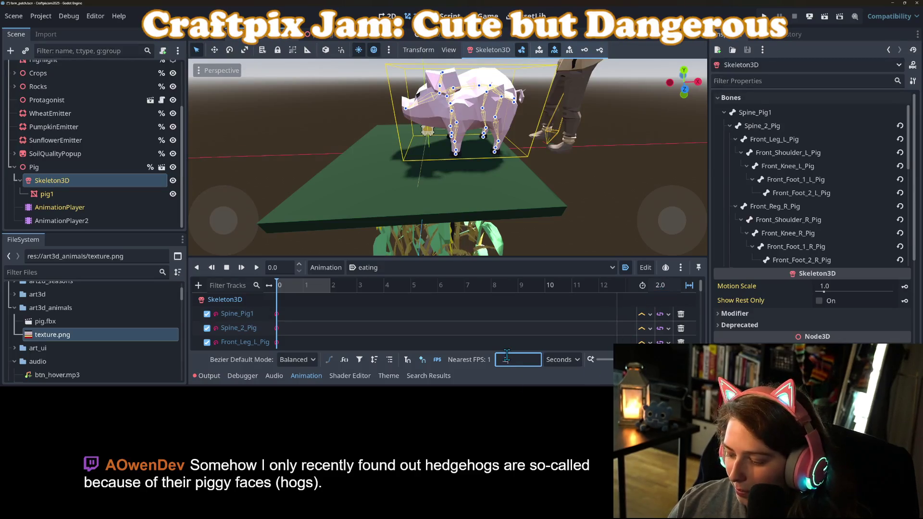
type("0.25")
key("Return")
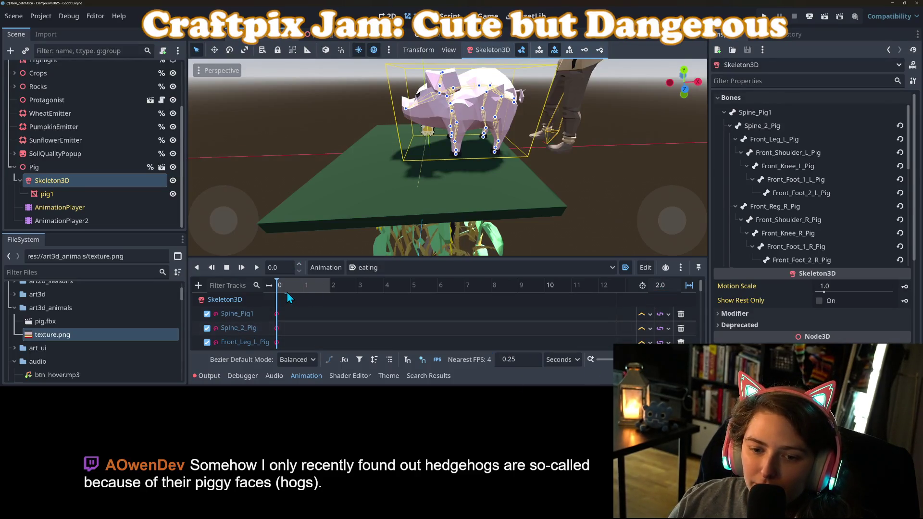
left_click(284, 286)
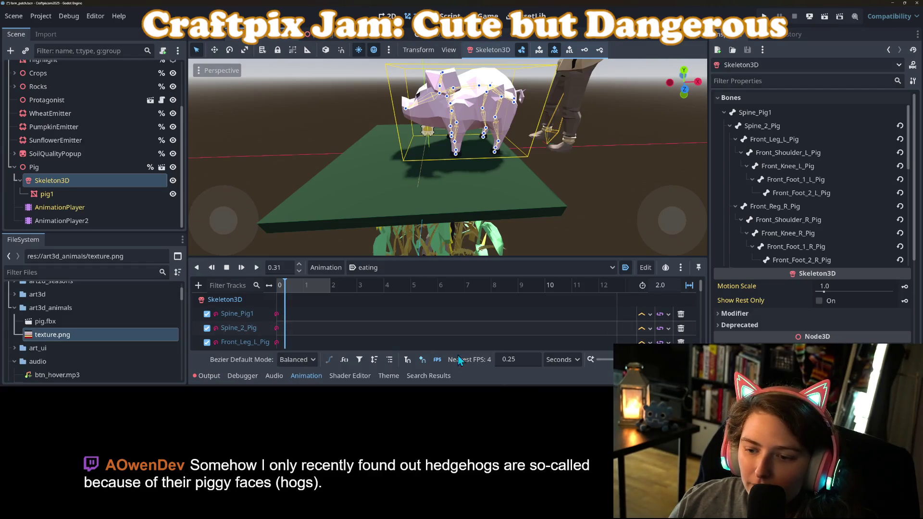
left_click(283, 285)
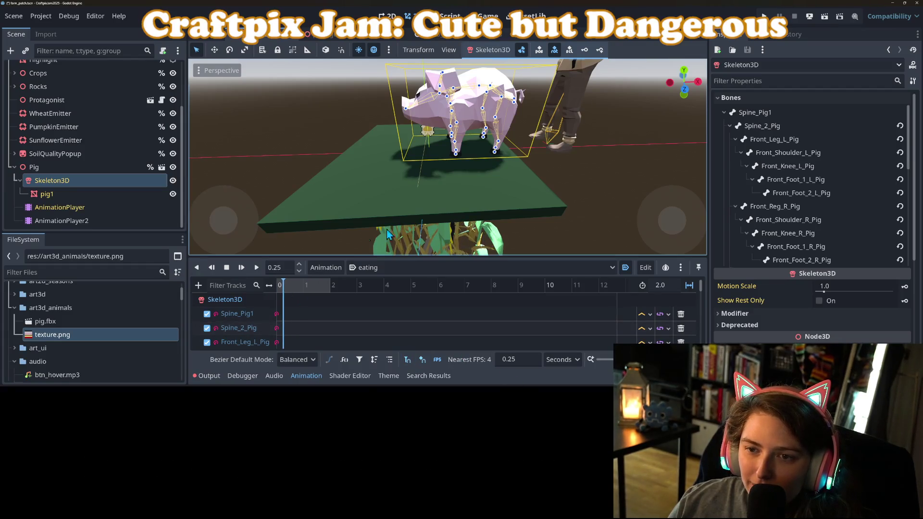
Bend Spine_2_Pig about 23 degrees and Spine_Pig1 about 11 degrees at 0.25 s
left_click(456, 96)
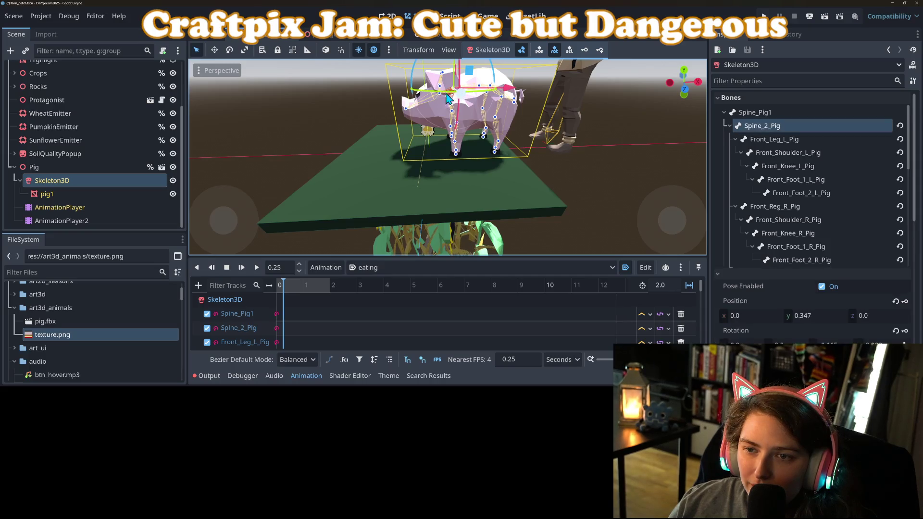
left_click_drag(416, 74, 412, 75)
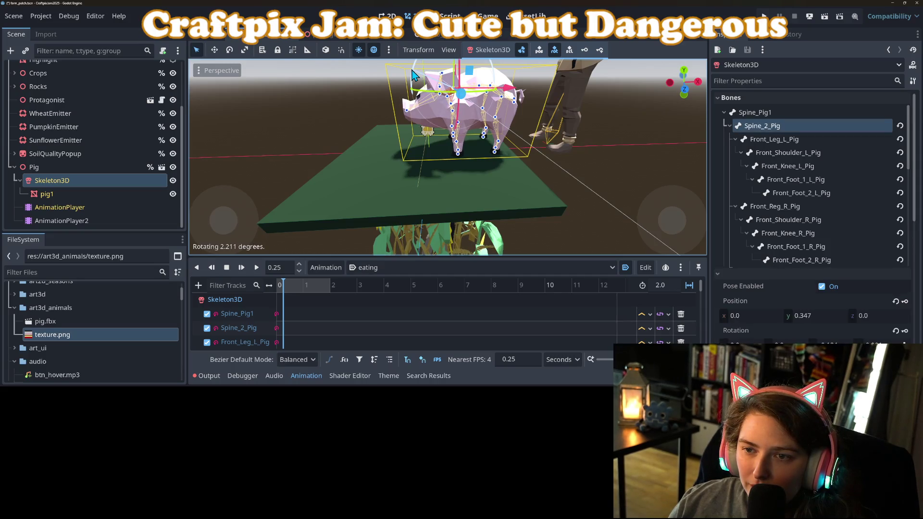
left_click_drag(413, 72, 418, 93)
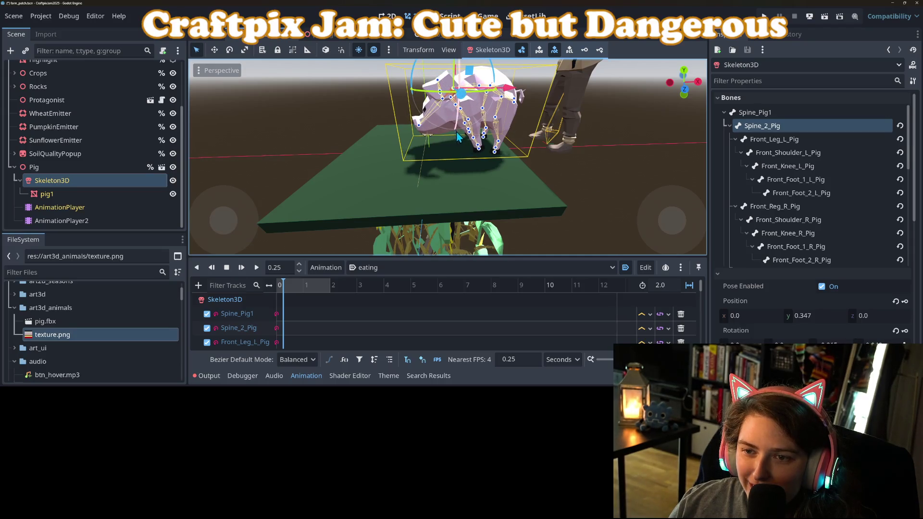
scroll(442, 153, "up", 3)
left_click_drag(494, 112, 486, 182)
left_click(482, 149)
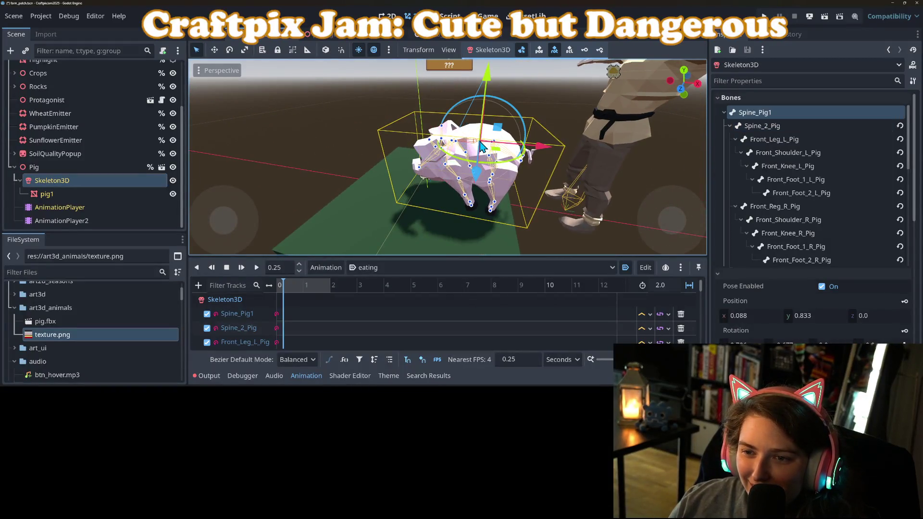
left_click_drag(468, 99, 465, 112)
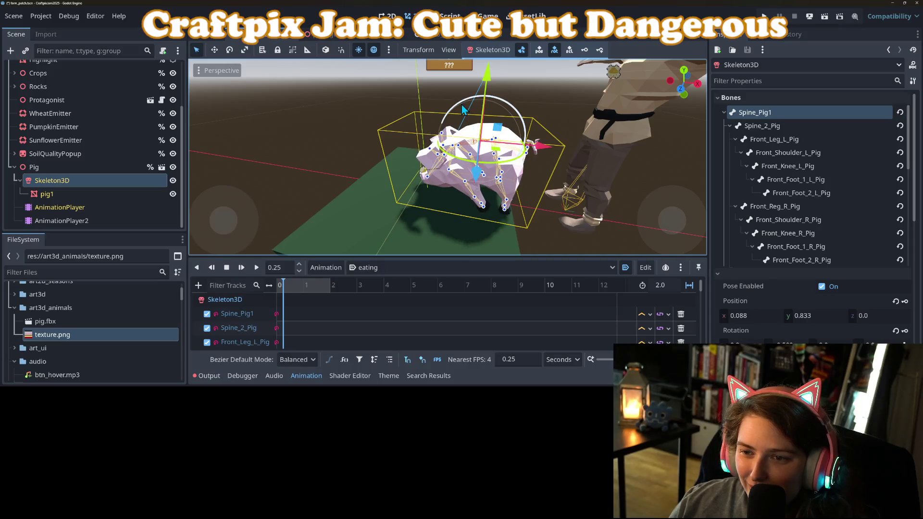
left_click(518, 179)
Tilt the main spine bone and the rear Spine_3_Pig bone down
scroll(537, 180, "up", 3)
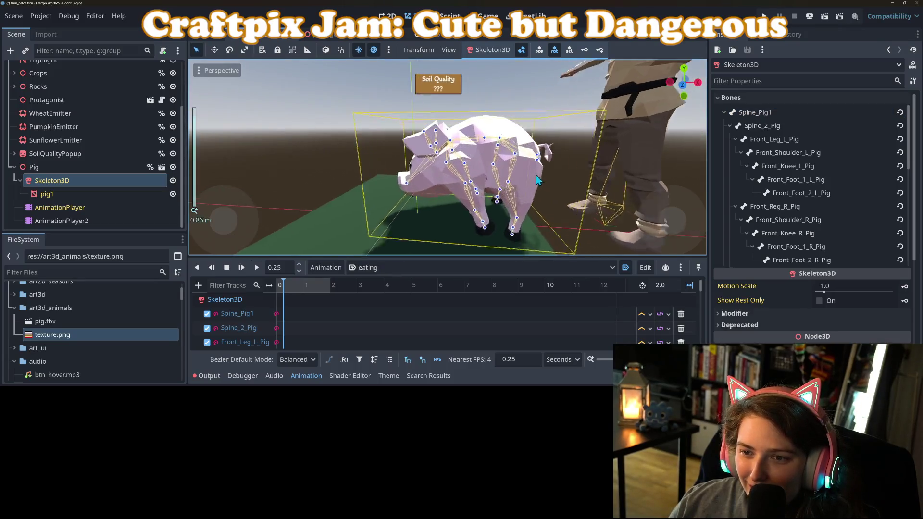
left_click(491, 137)
left_click_drag(470, 102, 454, 120)
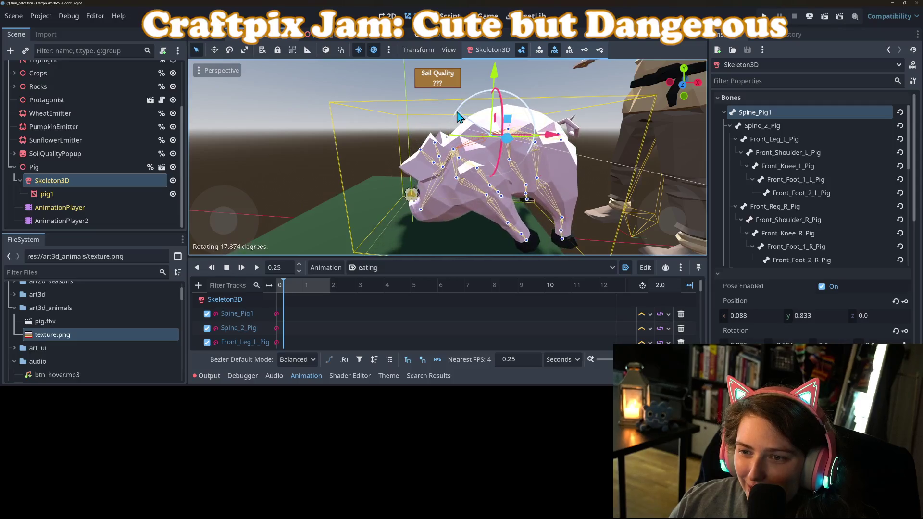
left_click(518, 126)
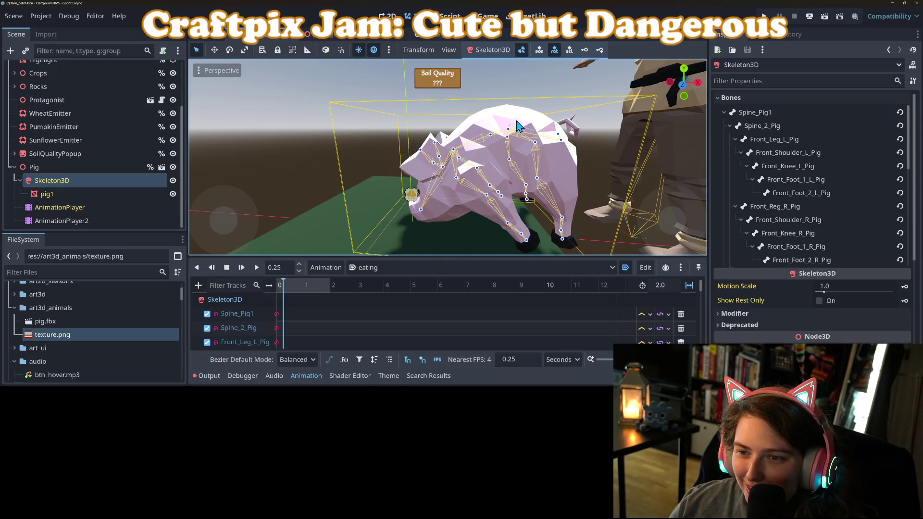
left_click(521, 124)
left_click_drag(543, 103, 546, 117)
Rotate the front-left leg more upright and swing its shoulder backward
mouse_move(512, 199)
left_mouse_down()
mouse_move(461, 200)
mouse_move(506, 183)
mouse_move(465, 182)
left_mouse_up()
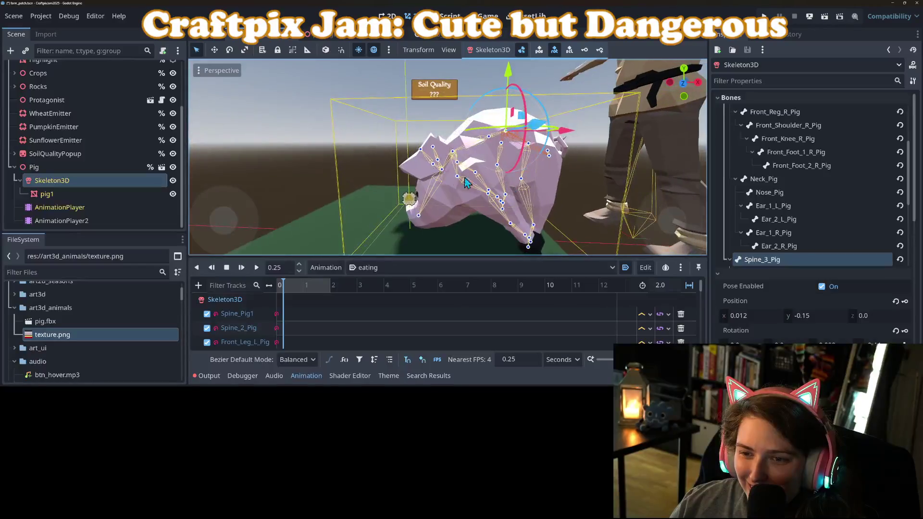
left_click(488, 195)
scroll(490, 200, "down", 2)
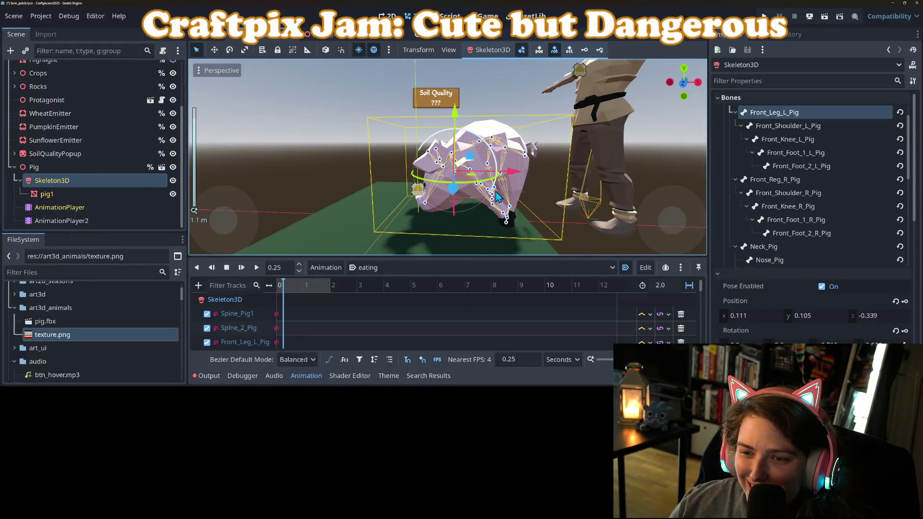
left_click_drag(488, 194, 474, 192)
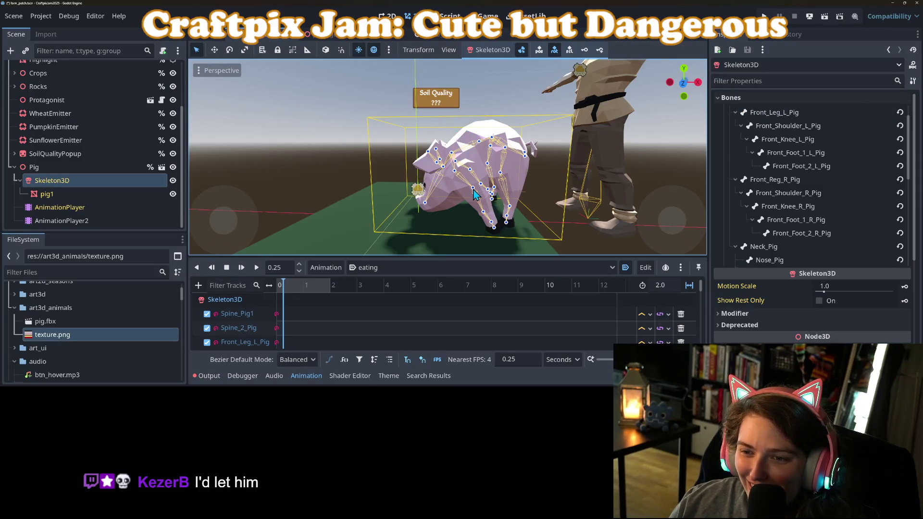
left_click(477, 195)
mouse_move(517, 176)
left_mouse_down()
mouse_move(487, 196)
mouse_move(586, 215)
mouse_move(481, 207)
mouse_move(457, 220)
left_mouse_up()
scroll(447, 212, "up", 3)
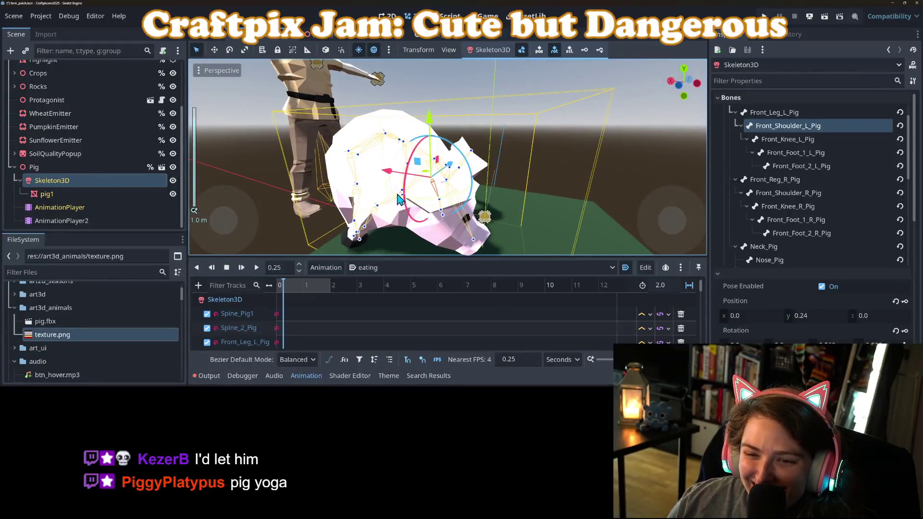
scroll(423, 194, "up", 3)
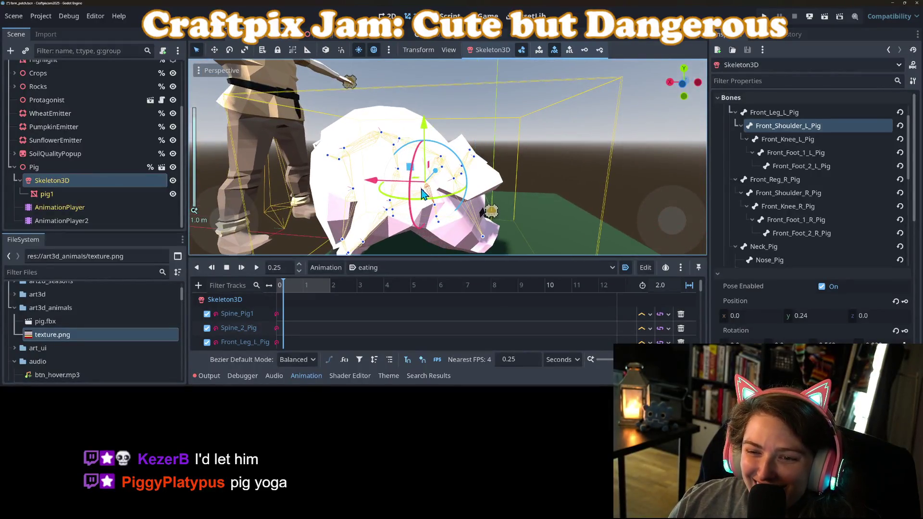
Rotate the front-right leg and shoulder bones, then move to 0.5 s
left_click(422, 195)
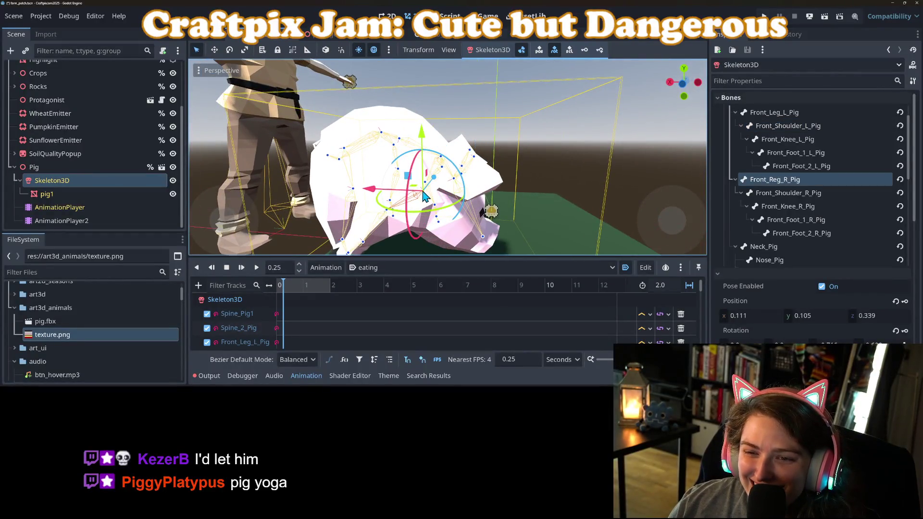
scroll(423, 195, "down", 5)
mouse_move(439, 145)
left_mouse_down()
mouse_move(427, 143)
mouse_move(397, 187)
left_mouse_up()
left_click(426, 192)
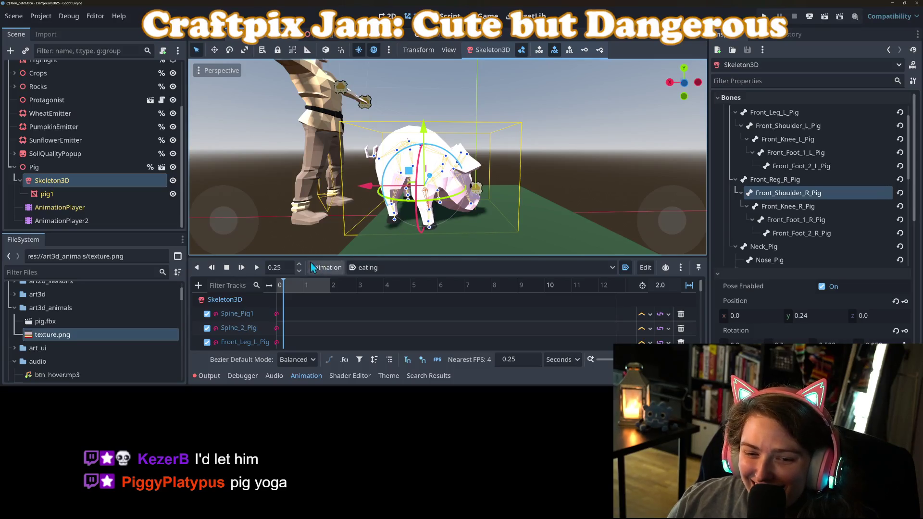
mouse_move(504, 200)
left_mouse_down()
mouse_move(414, 212)
mouse_move(351, 253)
left_mouse_up()
left_click_drag(290, 292, 290, 296)
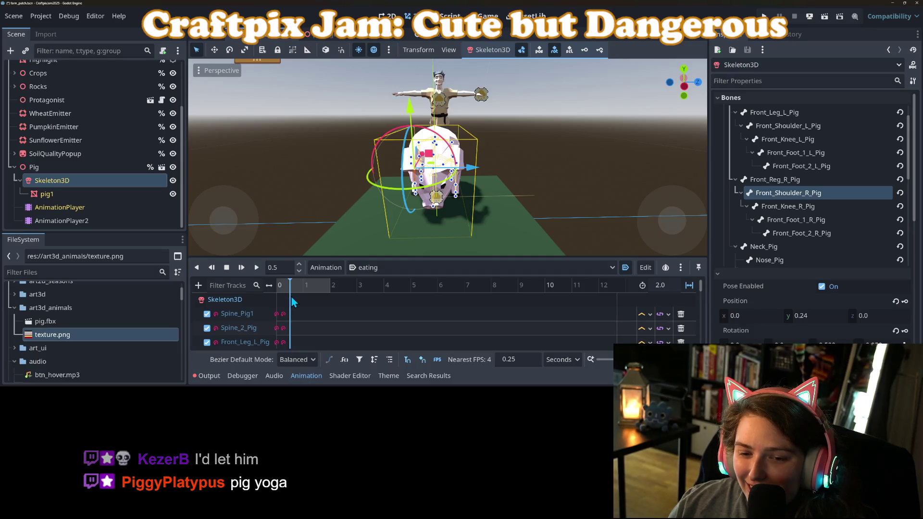
At 0.75 s, rotate the Neck_Pig bone down toward the ground
scroll(466, 213, "up", 3)
mouse_move(466, 213)
left_mouse_down()
mouse_move(434, 222)
mouse_move(434, 168)
left_mouse_up()
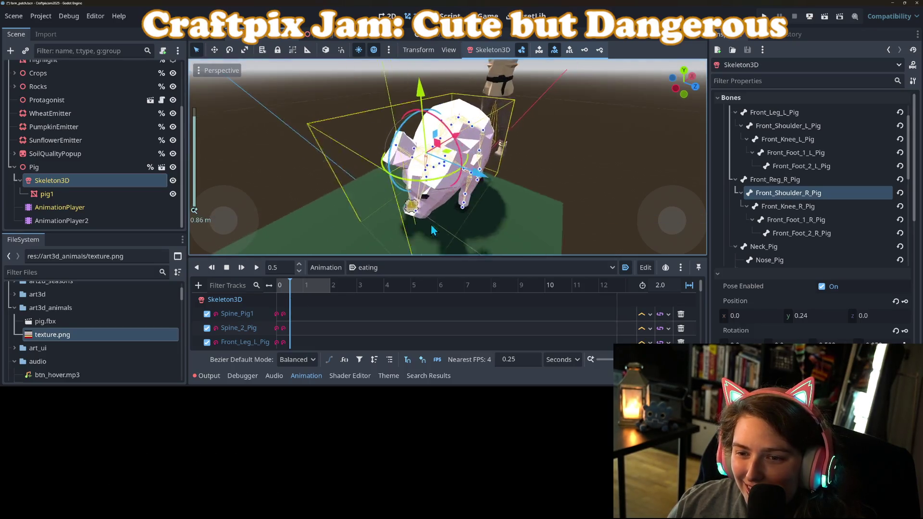
left_click(440, 144)
left_click(433, 164)
mouse_move(460, 242)
left_mouse_down()
mouse_move(457, 207)
mouse_move(444, 211)
left_mouse_up()
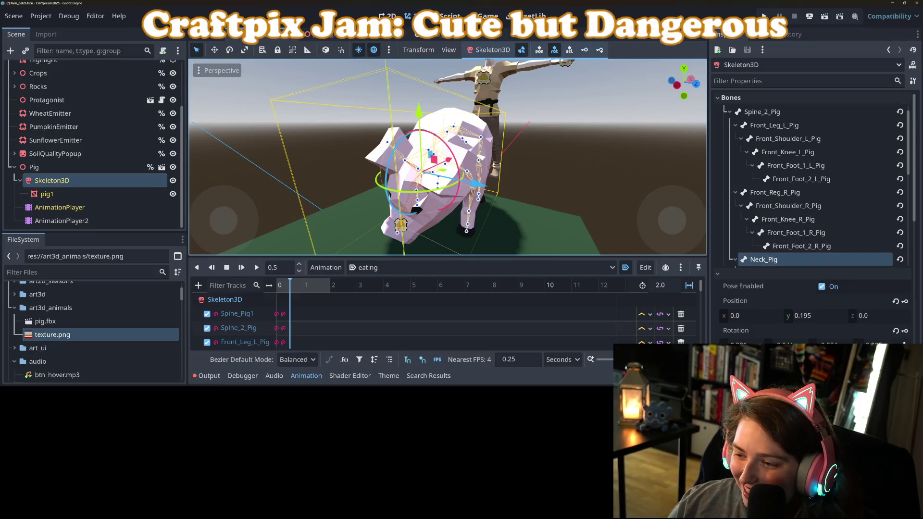
scroll(906, 335, "down", 2)
left_click(296, 289)
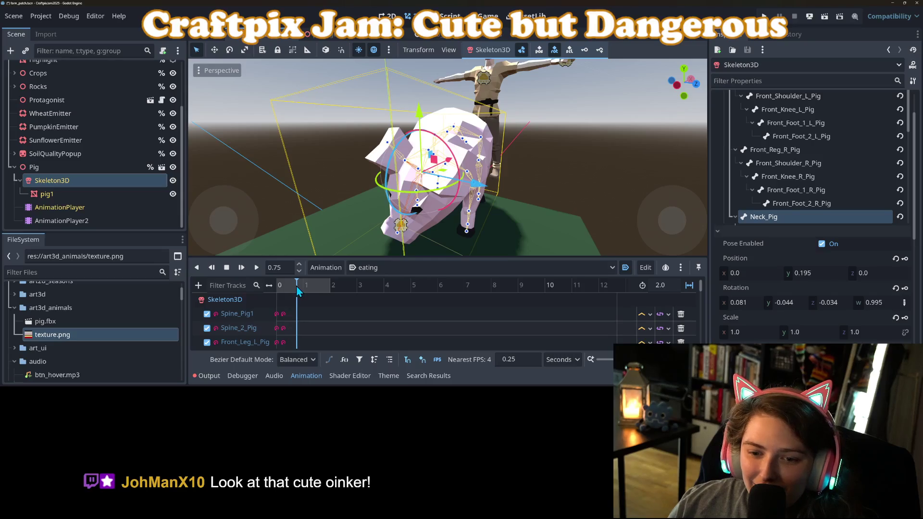
left_click_drag(451, 211, 466, 199)
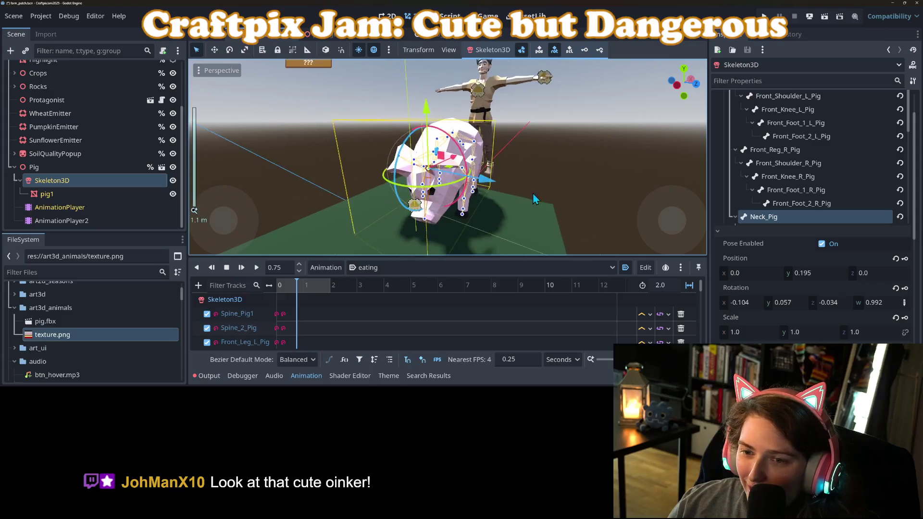
scroll(528, 192, "up", 3)
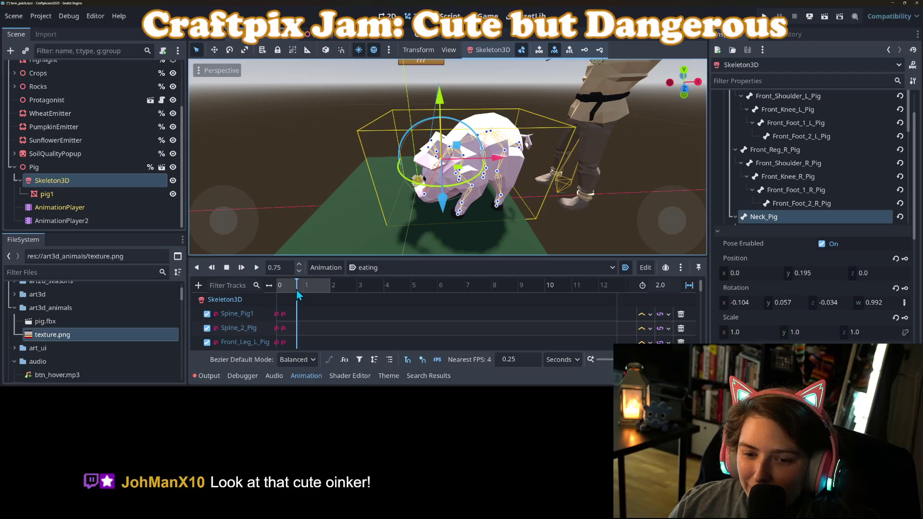
Rotate a front leg bone about 37 degrees and the front-left shoulder about 23 degrees
left_click(458, 184)
left_click_drag(458, 184, 498, 171)
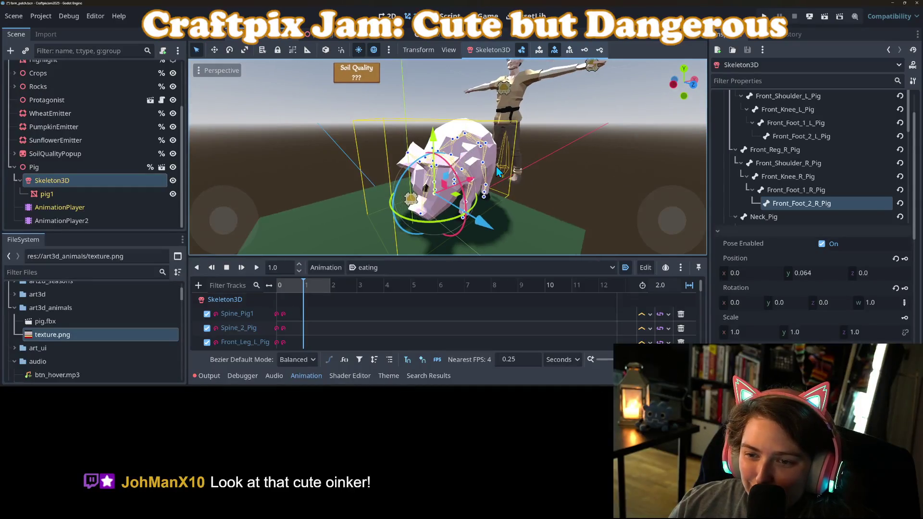
left_click(463, 174)
mouse_move(443, 146)
left_mouse_down()
mouse_move(463, 134)
mouse_move(465, 178)
left_mouse_up()
left_click(467, 198)
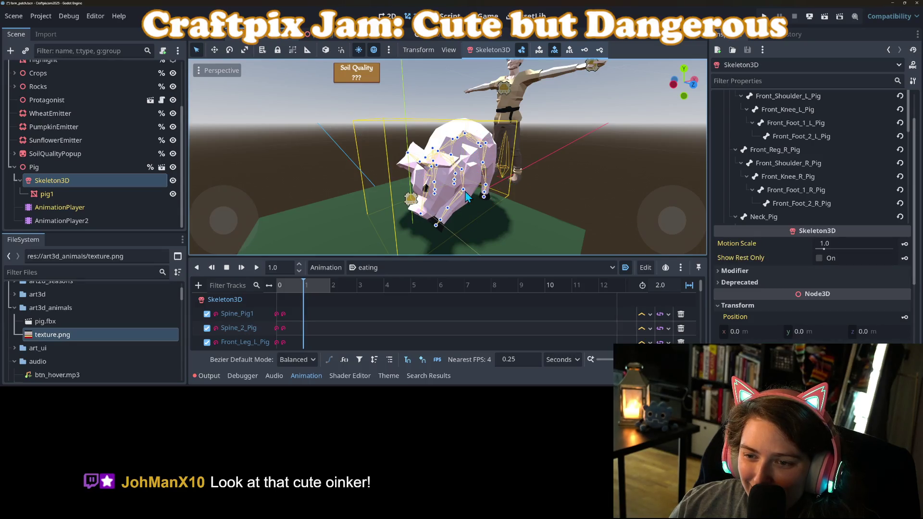
left_click(465, 195)
mouse_move(441, 184)
left_mouse_down()
mouse_move(502, 220)
mouse_move(530, 217)
mouse_move(447, 202)
mouse_move(500, 185)
mouse_move(486, 195)
mouse_move(542, 217)
left_mouse_up()
scroll(447, 202, "up", 3)
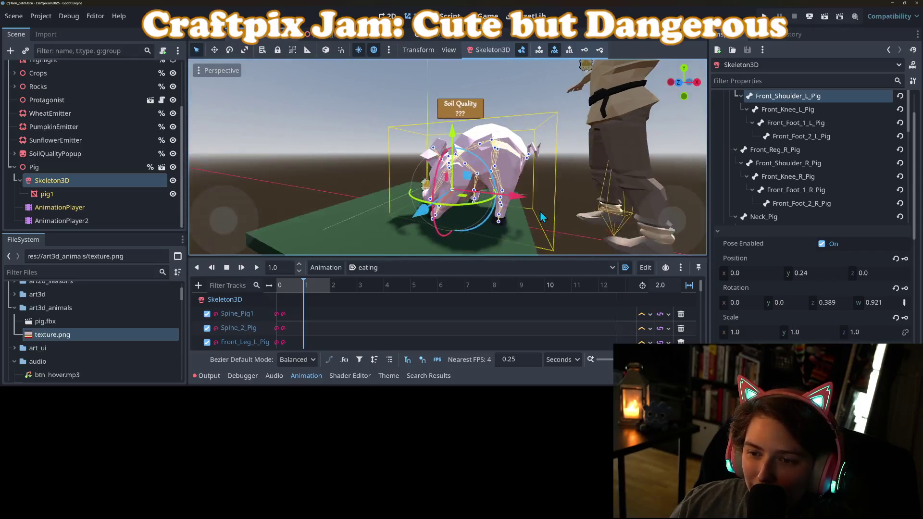
Bend the front-right shoulder and Front_Knee_R_Pig, then return the playhead to the start
mouse_move(477, 118)
left_mouse_down()
mouse_move(538, 164)
mouse_move(397, 193)
mouse_move(419, 195)
mouse_move(425, 168)
mouse_move(400, 187)
mouse_move(392, 206)
mouse_move(452, 243)
mouse_move(433, 252)
left_mouse_up()
left_click(425, 191)
left_click(403, 208)
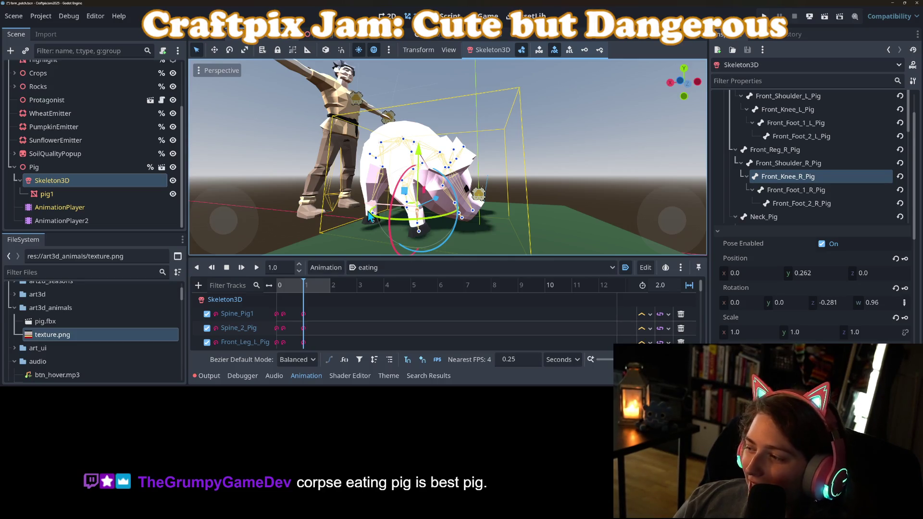
mouse_move(366, 208)
left_mouse_down()
mouse_move(411, 208)
mouse_move(374, 215)
left_mouse_up()
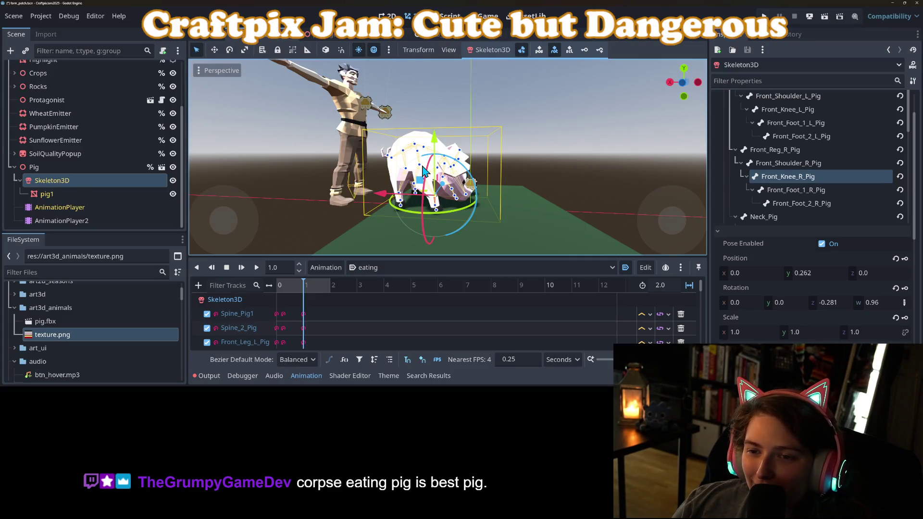
mouse_move(300, 292)
left_mouse_down()
mouse_move(277, 293)
mouse_move(286, 294)
left_mouse_up()
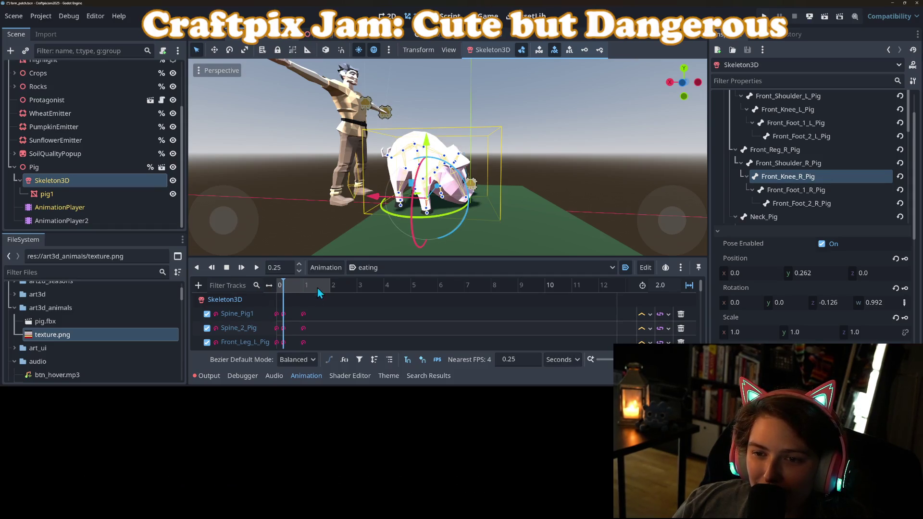
Undo a trial hind-right leg rotation and rotate the rear Spine_3_Pig bone slightly
left_click(406, 158)
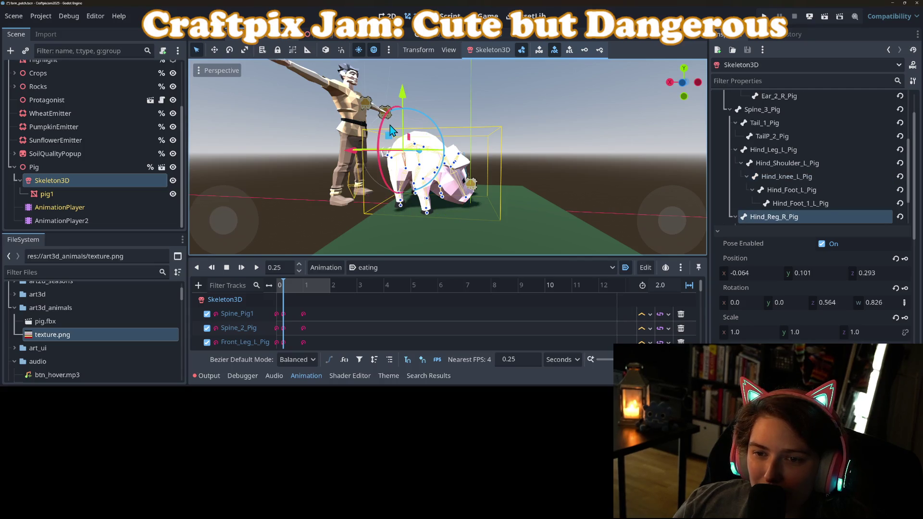
left_click_drag(409, 113, 404, 120)
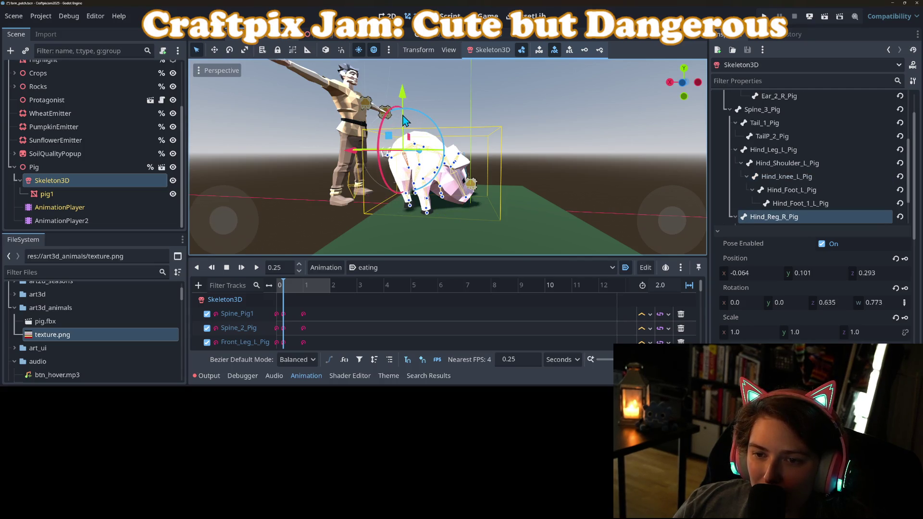
key("ctrl+z")
scroll(404, 120, "up", 5)
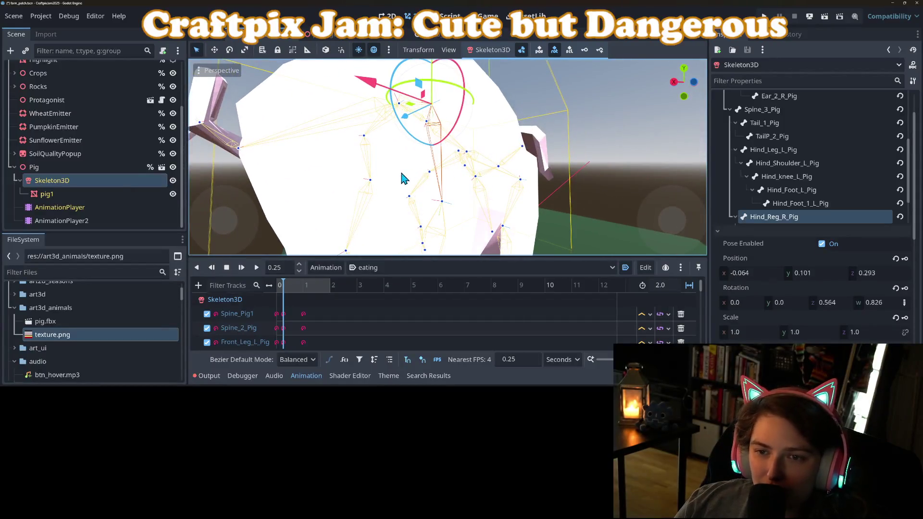
left_click(402, 110)
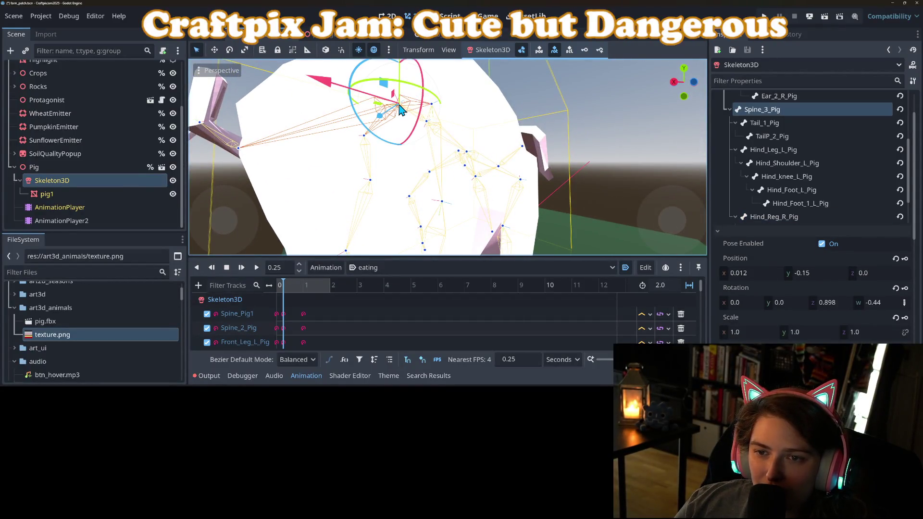
scroll(409, 175, "down", 5)
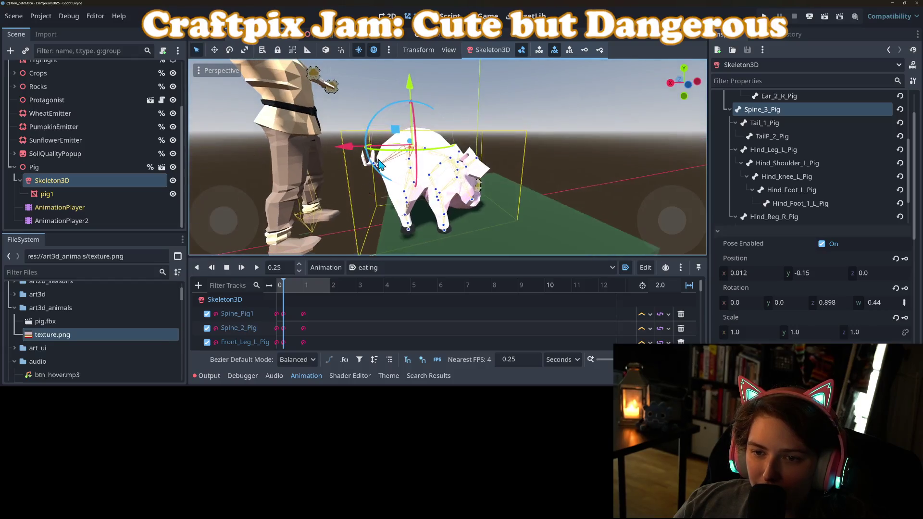
left_click_drag(393, 115, 403, 166)
Bend the hind-right knee about 28 degrees
left_click(422, 187)
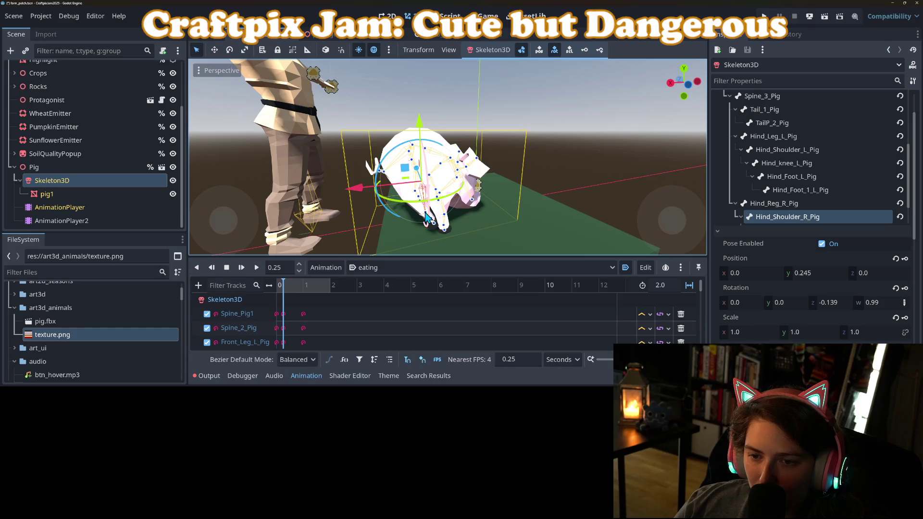
left_click(411, 252)
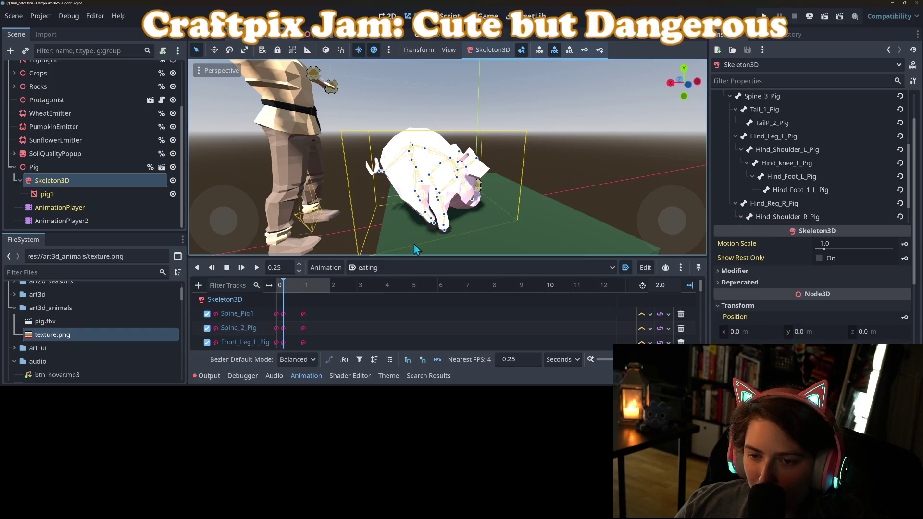
left_click(426, 218)
mouse_move(451, 177)
left_mouse_down()
mouse_move(454, 195)
mouse_move(551, 231)
left_mouse_up()
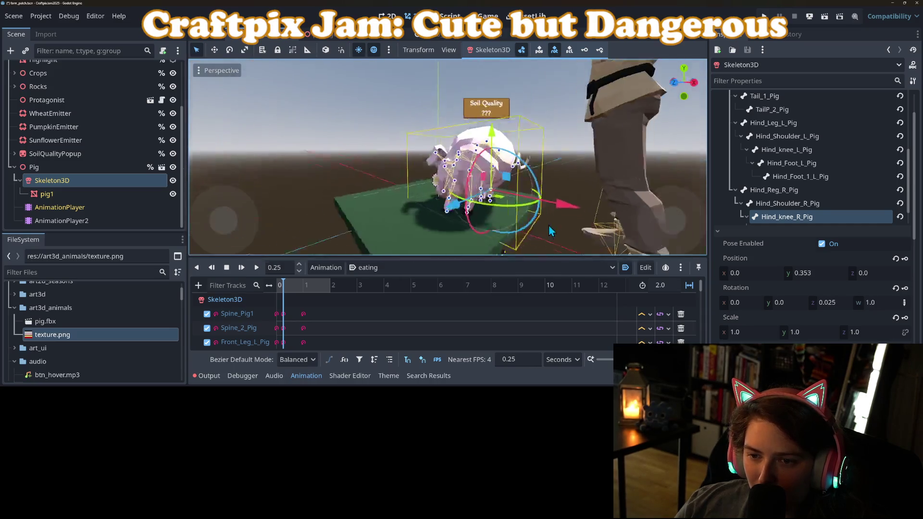
scroll(528, 202, "up", 5)
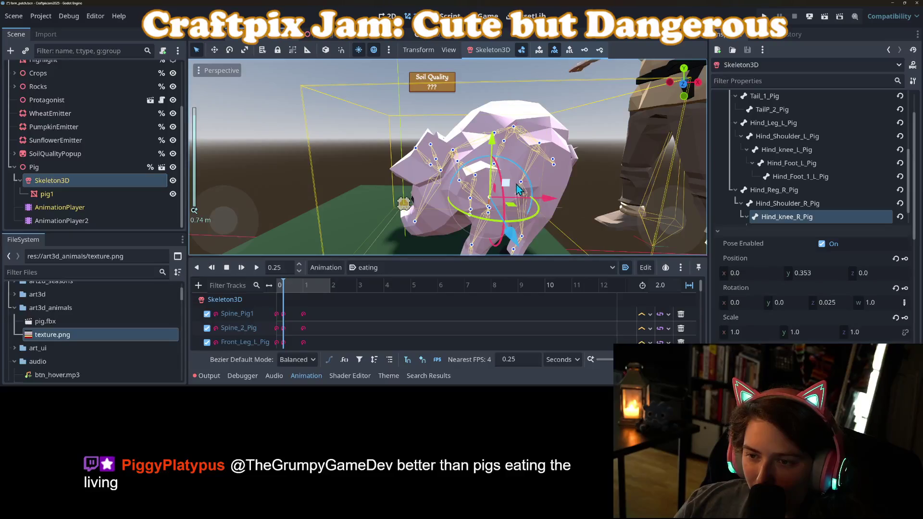
left_click(524, 188)
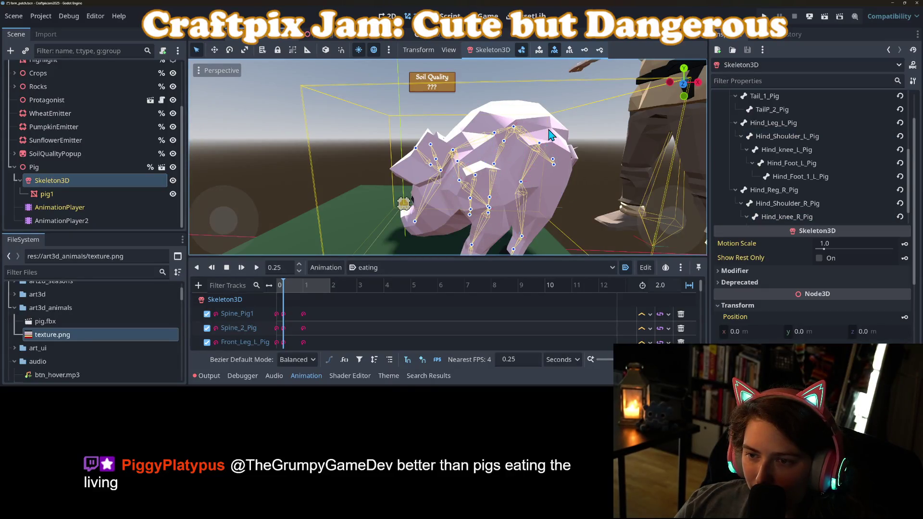
Rotate the hind-left leg and bend the hind-left knee
left_click(541, 149)
mouse_move(533, 144)
left_mouse_down()
mouse_move(500, 171)
mouse_move(511, 204)
left_mouse_up()
scroll(514, 161, "down", 3)
left_click(498, 170)
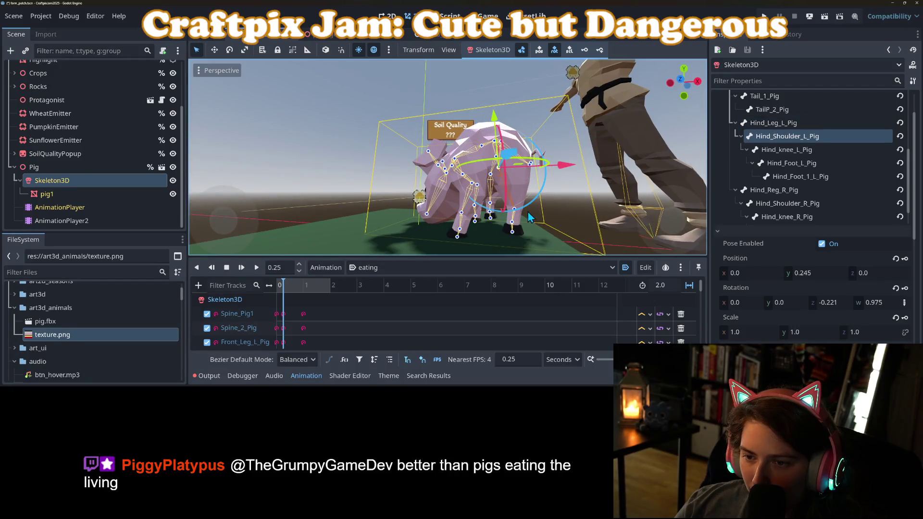
left_click(503, 211)
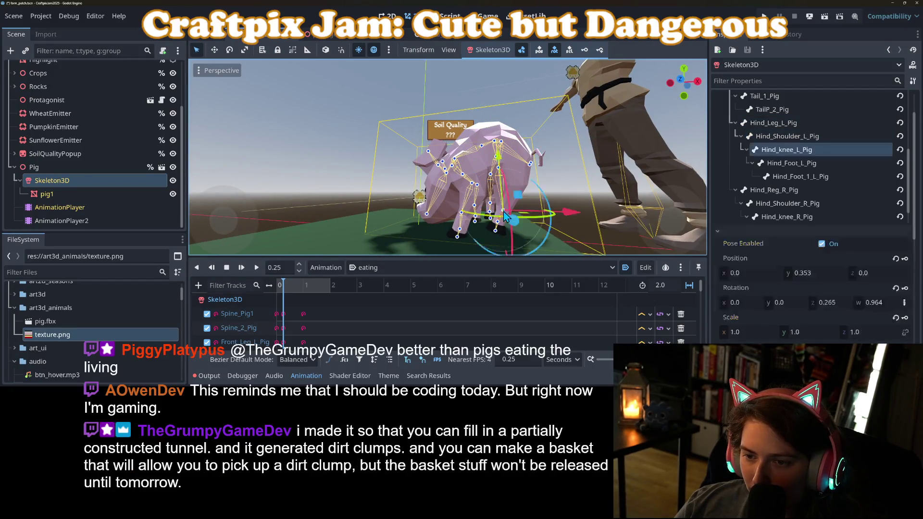
left_click_drag(548, 220, 539, 210)
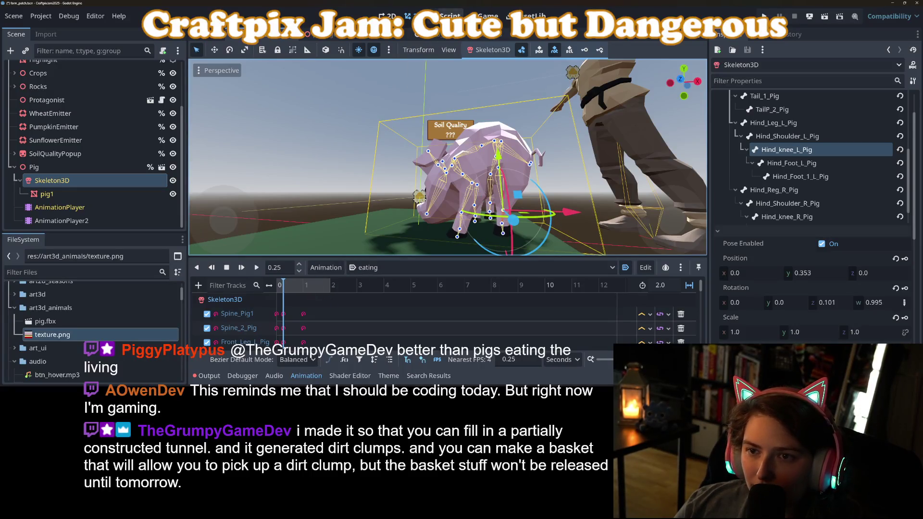
Hunch the back with Spine_3_Pig and reposition Hind_Leg_L_Pig, then view from the right
left_click(481, 147)
left_click_drag(516, 177, 498, 153)
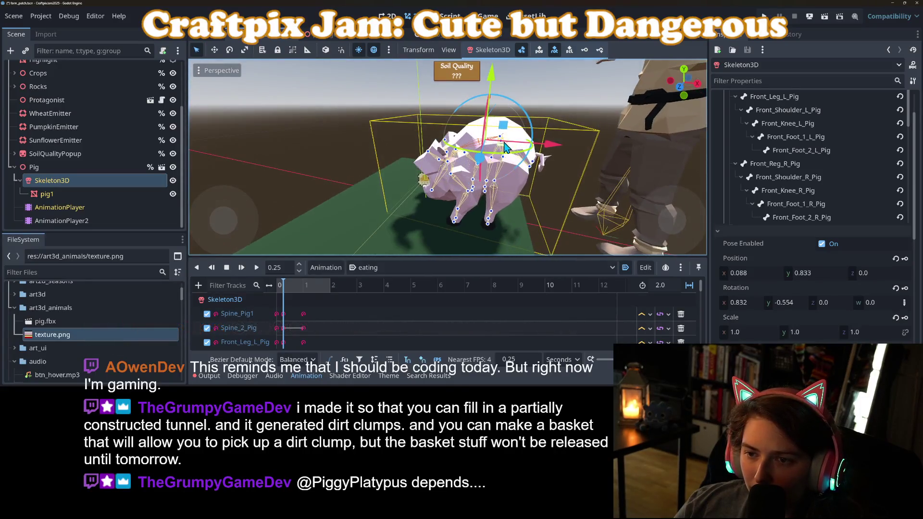
left_click(505, 144)
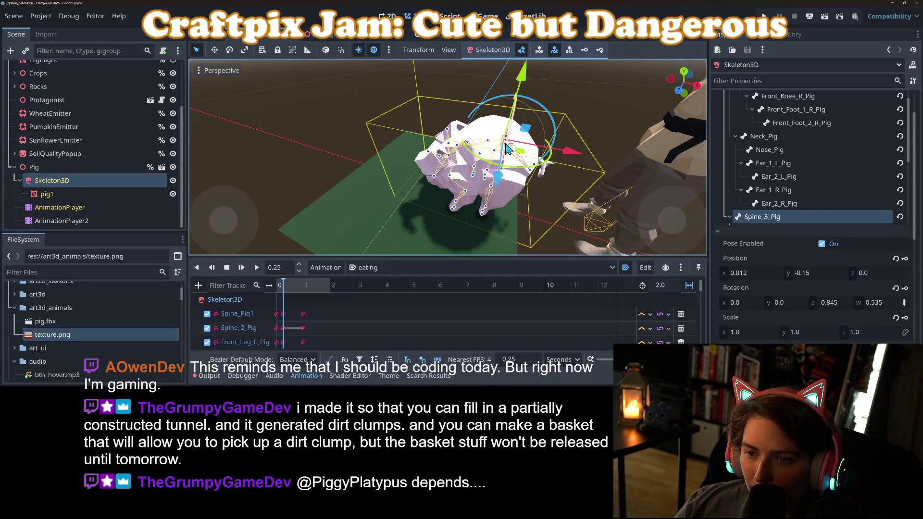
mouse_move(507, 147)
left_mouse_down()
mouse_move(544, 194)
mouse_move(539, 166)
mouse_move(498, 201)
mouse_move(488, 167)
left_mouse_up()
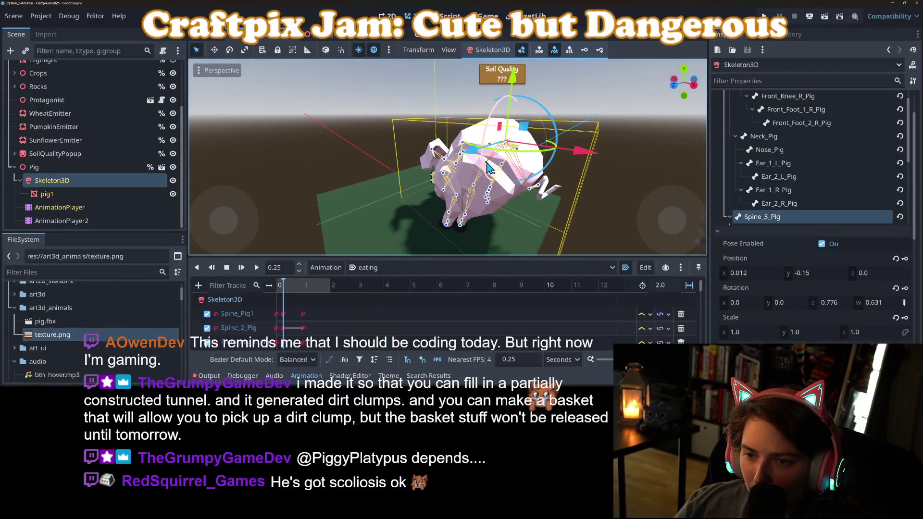
left_click(488, 167)
mouse_move(509, 135)
left_mouse_down()
mouse_move(527, 166)
mouse_move(541, 144)
left_mouse_up()
key("KP_3")
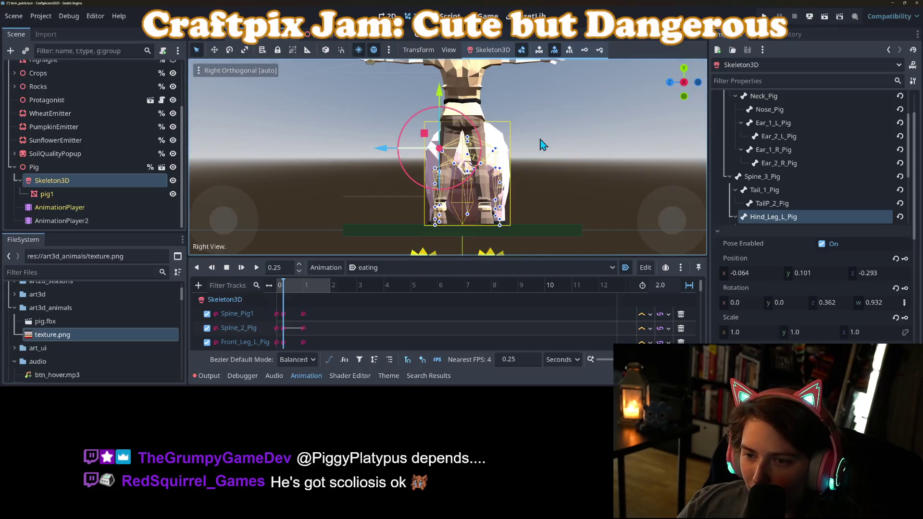
In front view, delete the block of later keyframes and return to 0.0 s
key("KP_1")
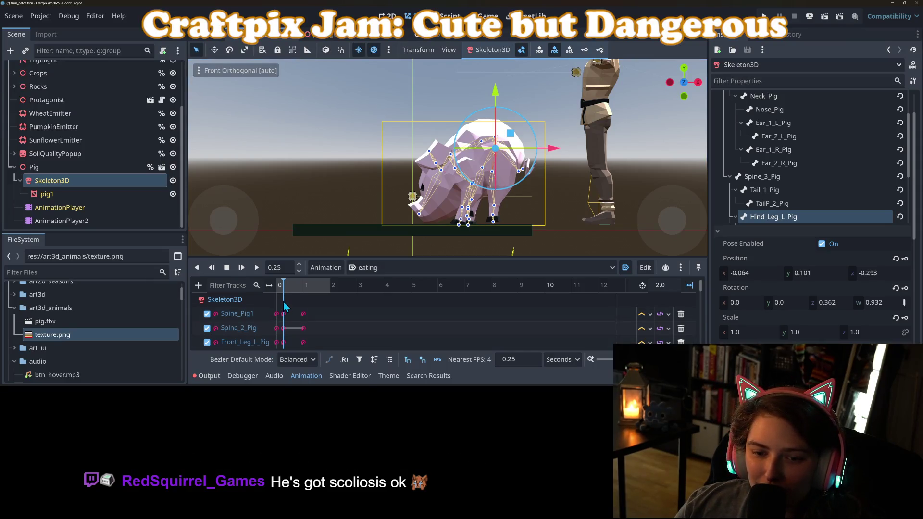
left_click_drag(283, 302, 304, 332)
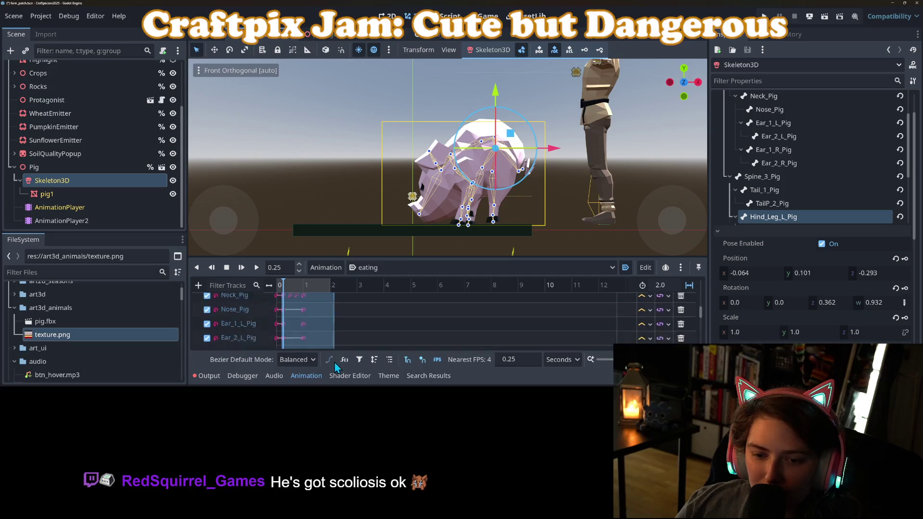
key("Delete")
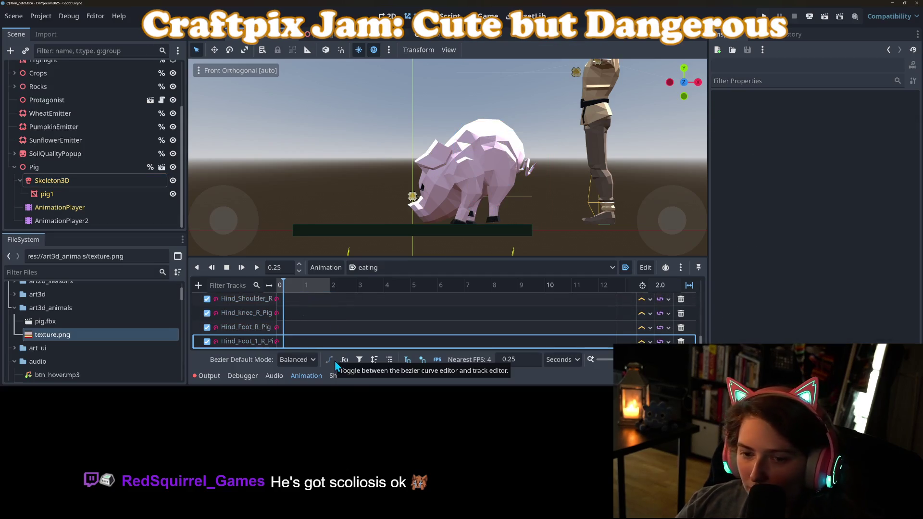
left_click(280, 286)
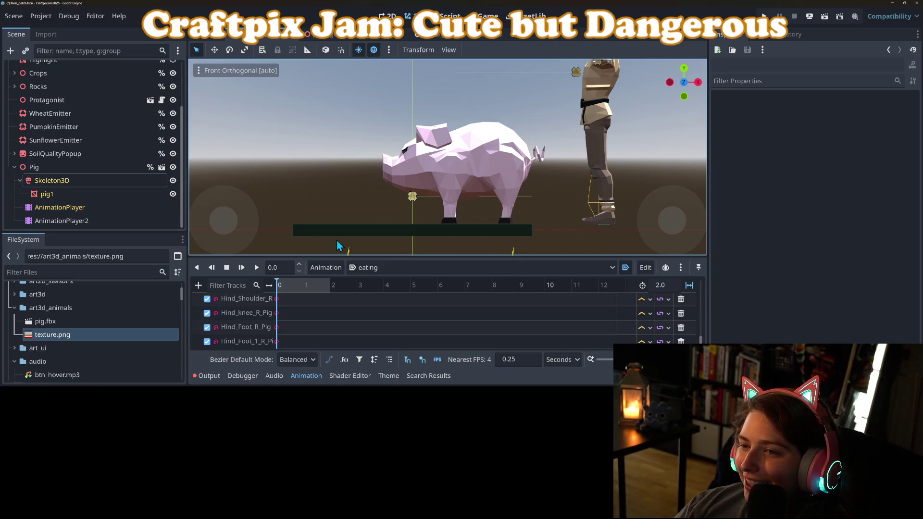
Orbit around the pig and hide the Protagonist node in the viewport
scroll(546, 218, "down", 3)
mouse_move(492, 195)
left_mouse_down()
mouse_move(523, 199)
mouse_move(501, 216)
mouse_move(446, 198)
mouse_move(518, 193)
mouse_move(509, 207)
left_mouse_up()
scroll(487, 198, "up", 2)
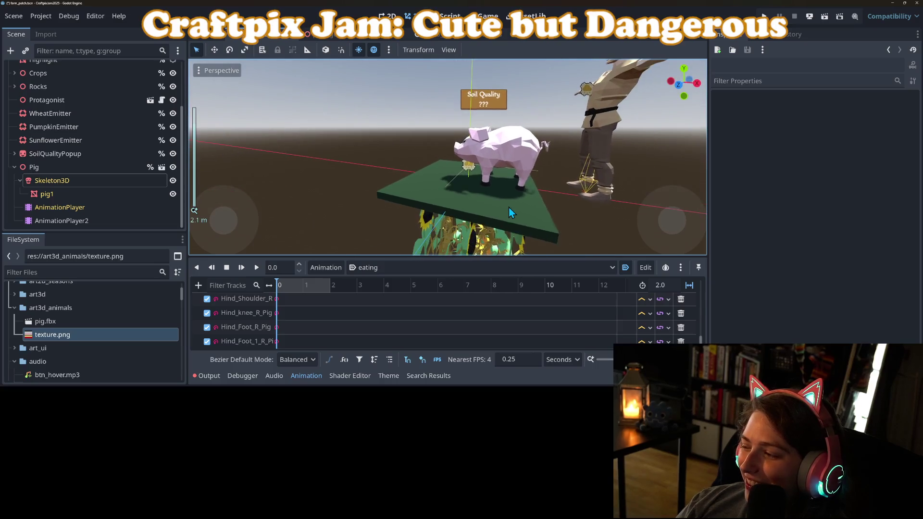
scroll(517, 210, "down", 2)
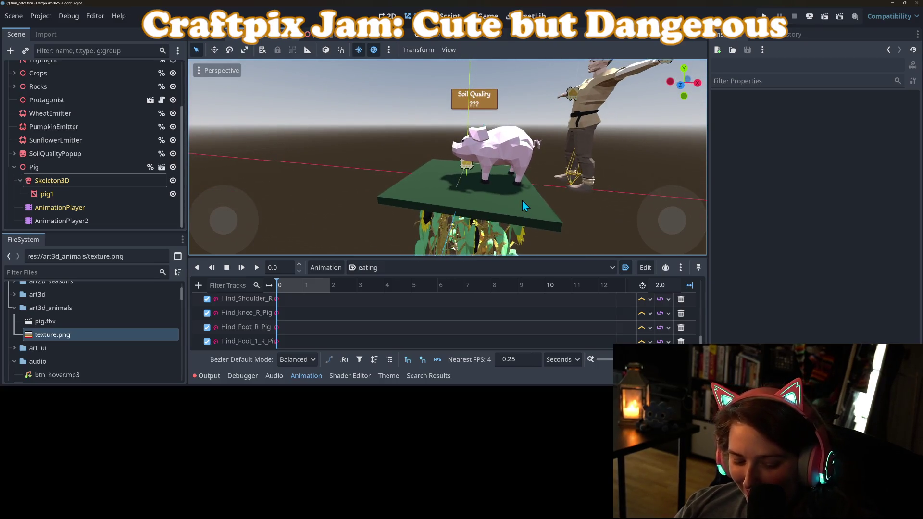
mouse_move(532, 203)
left_mouse_down()
mouse_move(535, 192)
mouse_move(572, 197)
left_mouse_up()
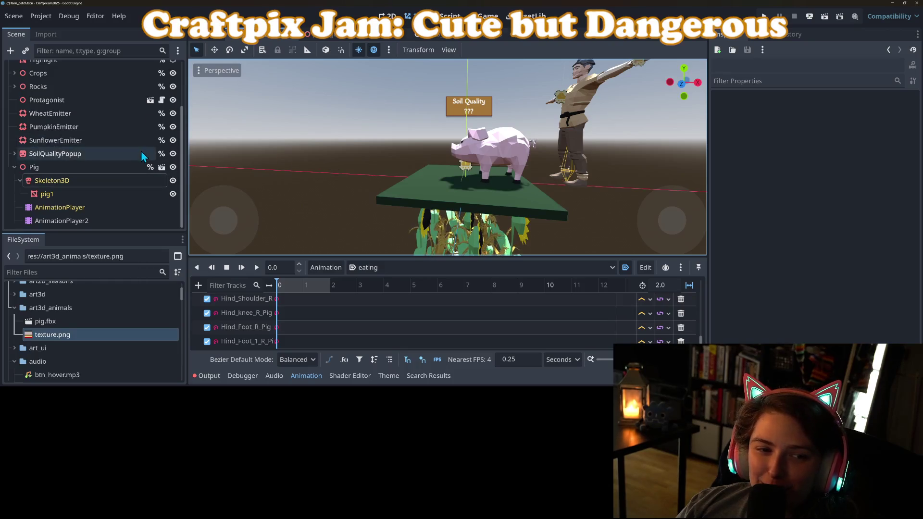
scroll(140, 152, "up", 1)
left_click(173, 120)
Select the Hind_Shoulder_R track's key at 0 s
mouse_move(476, 212)
left_mouse_down()
mouse_move(498, 220)
mouse_move(356, 209)
mouse_move(352, 197)
mouse_move(526, 228)
mouse_move(459, 184)
mouse_move(465, 198)
mouse_move(429, 204)
left_mouse_up()
scroll(526, 227, "up", 1)
scroll(466, 199, "up", 3)
left_click(279, 297)
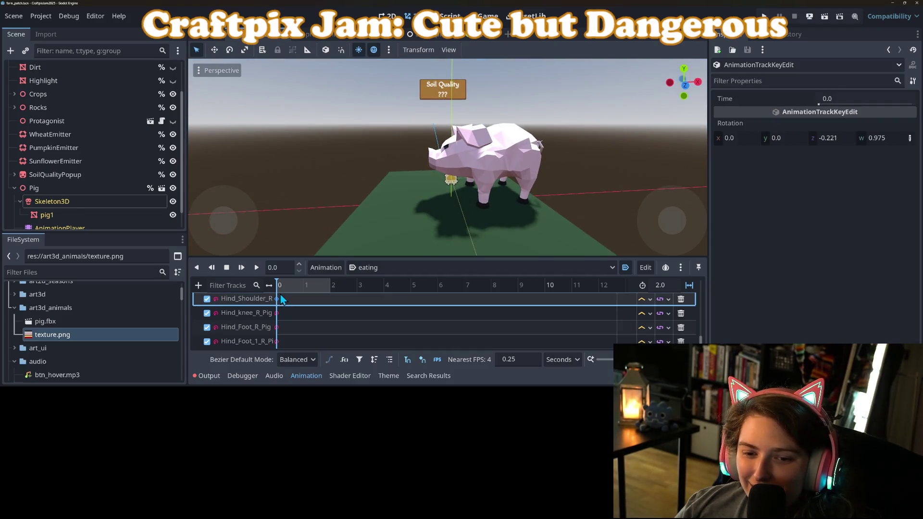
At 0.25 s, enable bone posing on Skeleton3D and rotate a bone joint about 16 degrees
left_click(283, 286)
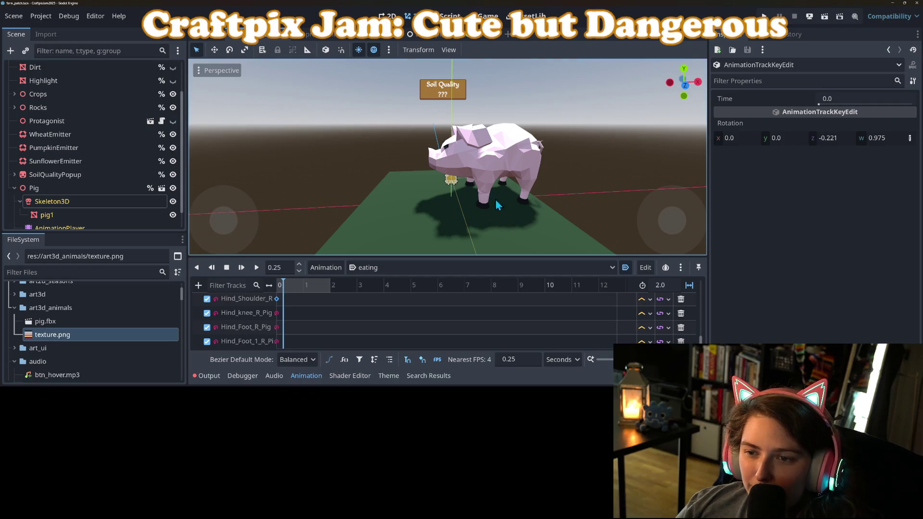
left_click(491, 149)
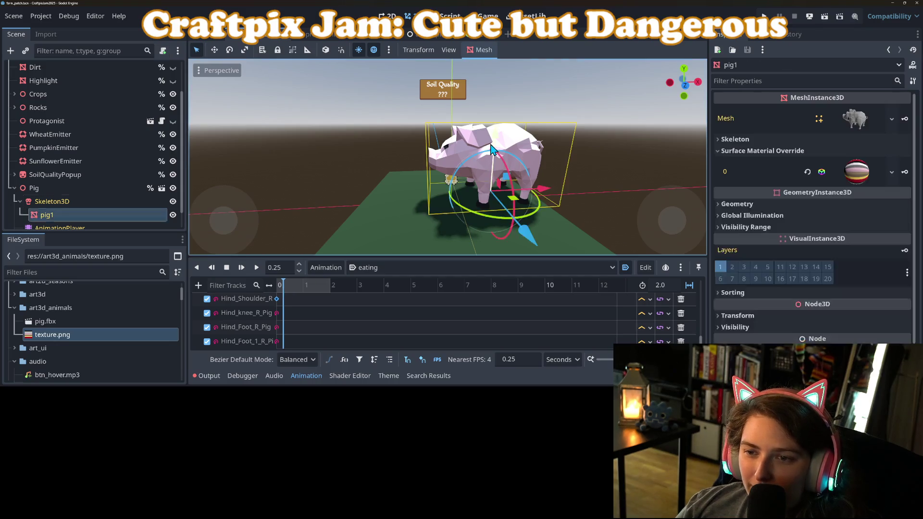
left_click(89, 205)
left_click(521, 49)
scroll(484, 144, "up", 3)
scroll(519, 149, "up", 1)
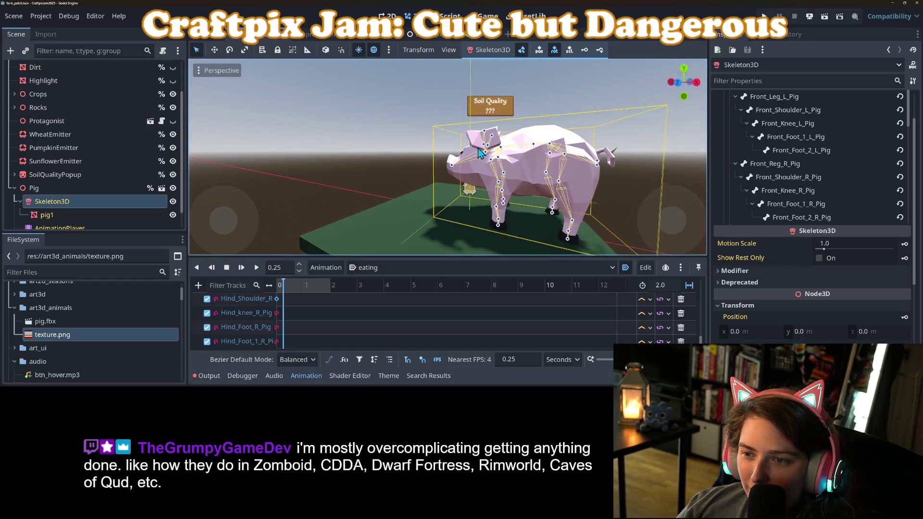
left_click(534, 144)
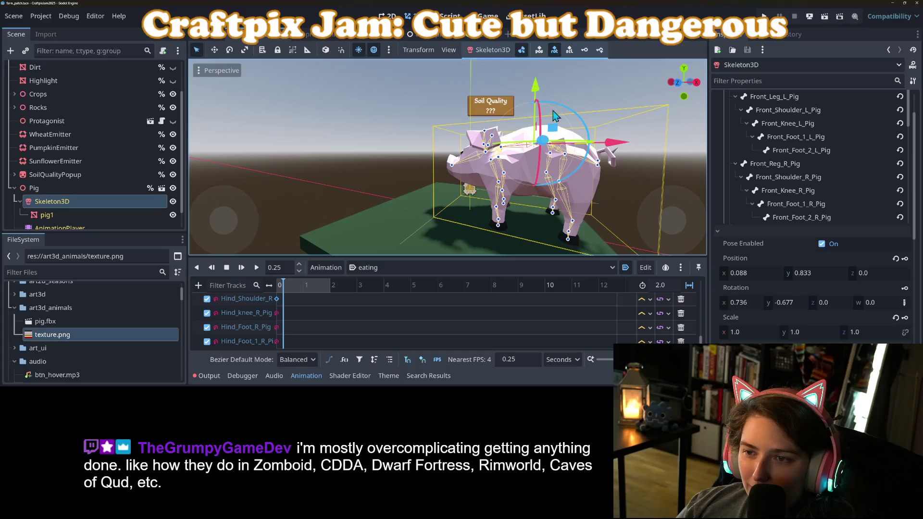
mouse_move(585, 126)
left_mouse_down()
mouse_move(570, 113)
mouse_move(577, 121)
left_mouse_up()
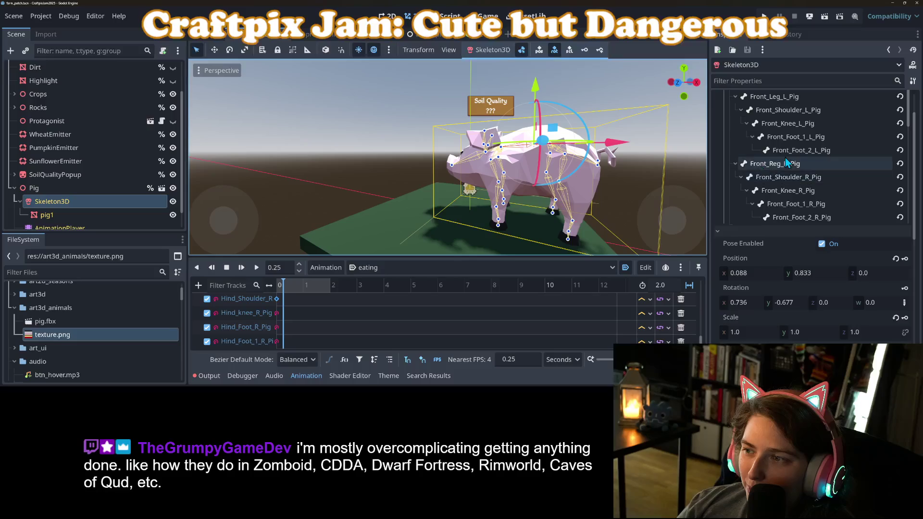
Tilt Spine_2_Pig to lower the pig's front, preview 0.25–0.5 s, and select the Spine_3_Pig key
scroll(786, 161, "up", 2)
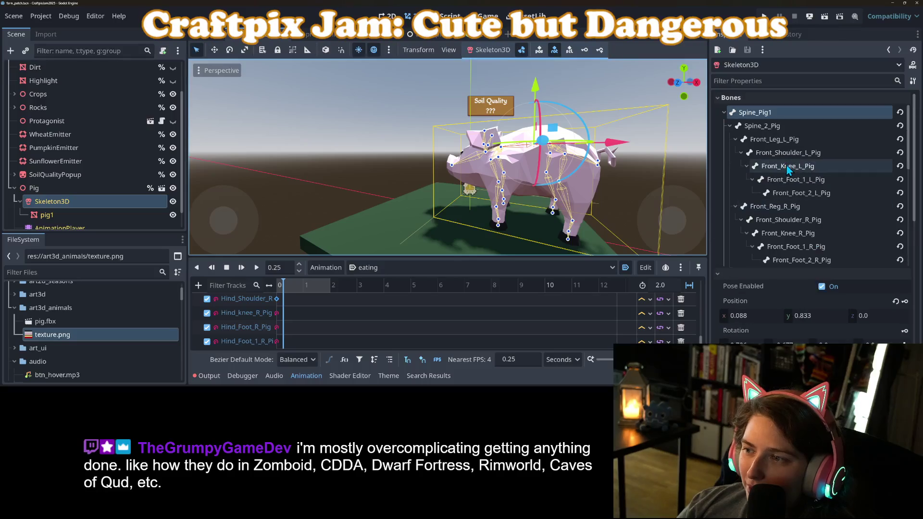
left_click(756, 129)
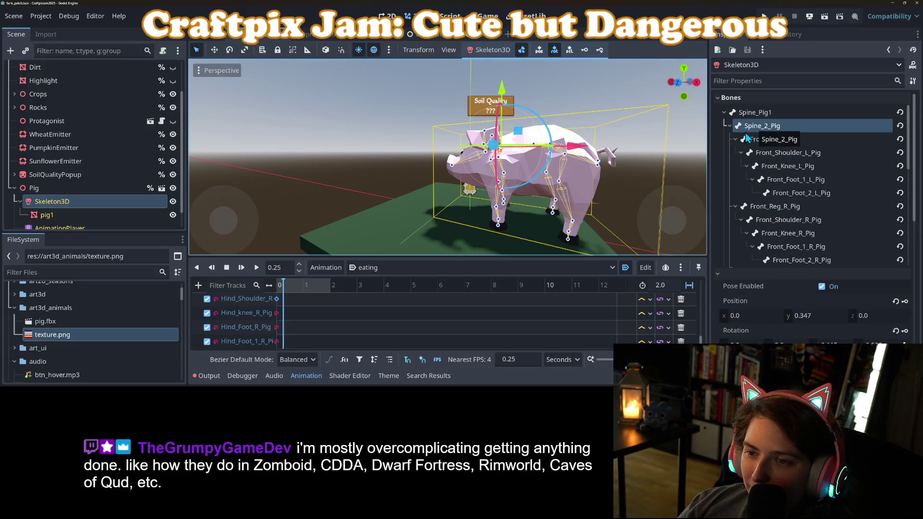
mouse_move(523, 115)
left_mouse_down()
mouse_move(509, 112)
mouse_move(414, 197)
left_mouse_up()
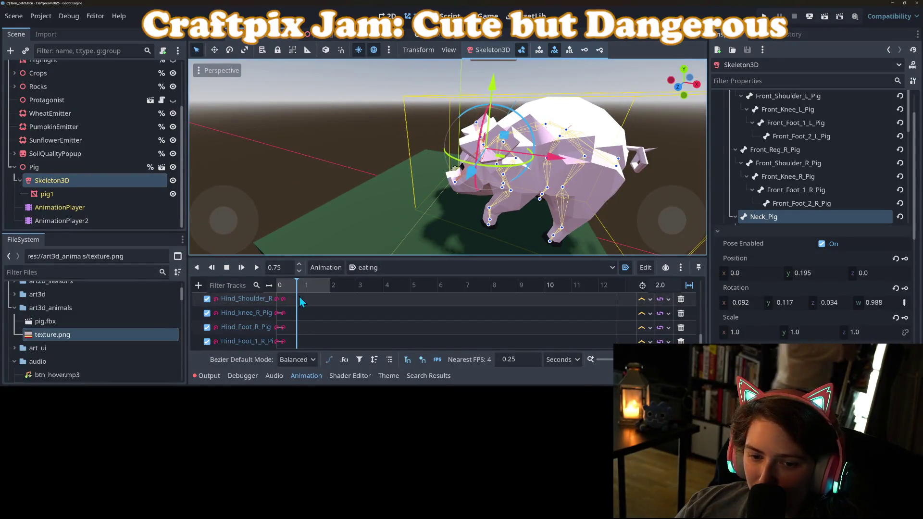
scroll(319, 313, "down", 5)
scroll(319, 313, "up", 3)
scroll(303, 315, "up", 5)
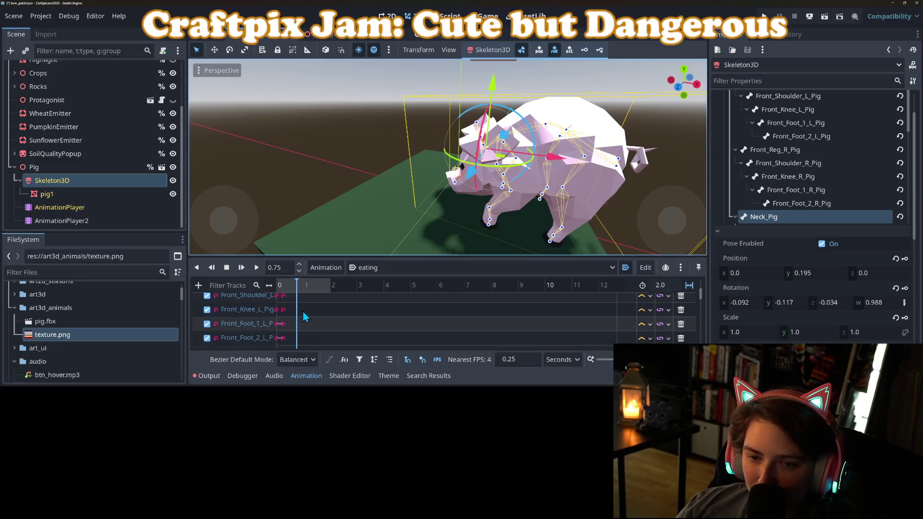
left_click(283, 289)
mouse_move(284, 292)
left_mouse_down()
mouse_move(304, 298)
mouse_move(284, 303)
mouse_move(305, 303)
mouse_move(269, 293)
mouse_move(285, 295)
mouse_move(269, 335)
mouse_move(275, 347)
left_mouse_up()
left_click(276, 342)
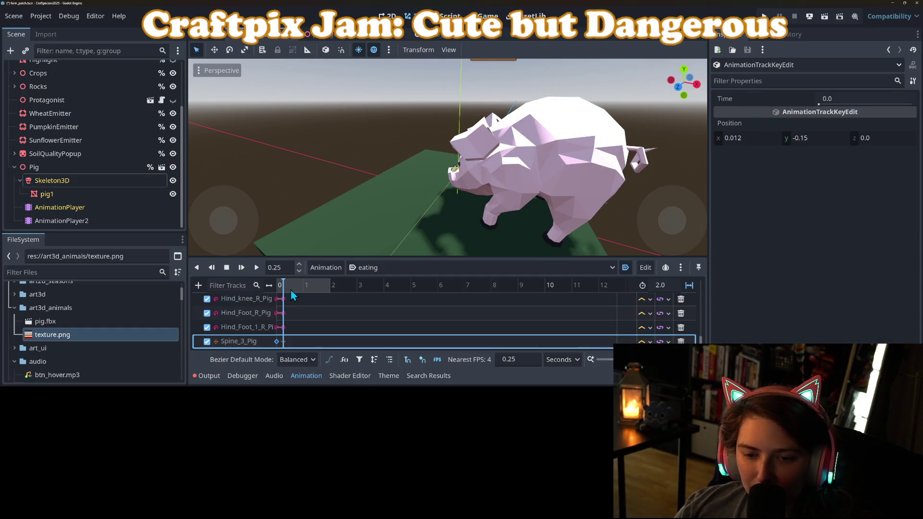
Box-select the keyframes at 0.0 s across the bone tracks and delete them
scroll(290, 309, "up", 5, "ctrl")
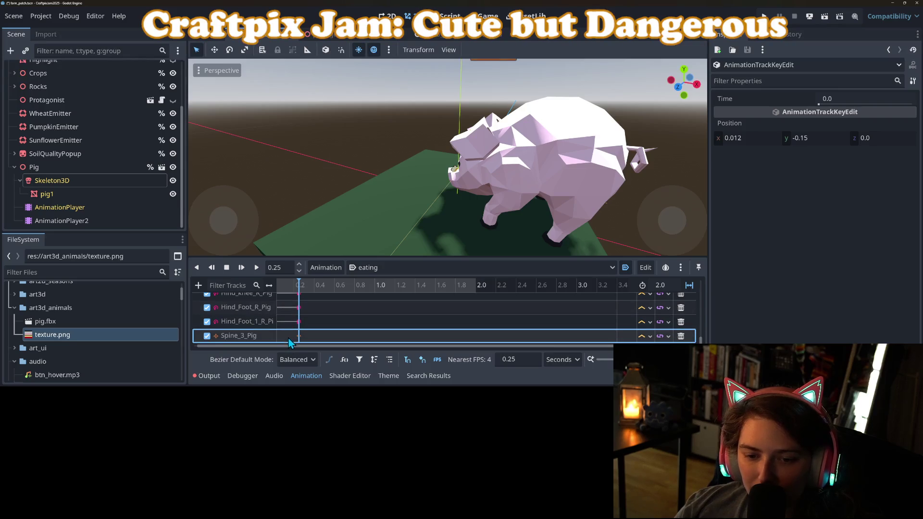
scroll(290, 327, "up", 1)
scroll(306, 345, "right", 1)
scroll(301, 349, "left", 2)
scroll(283, 337, "down", 2)
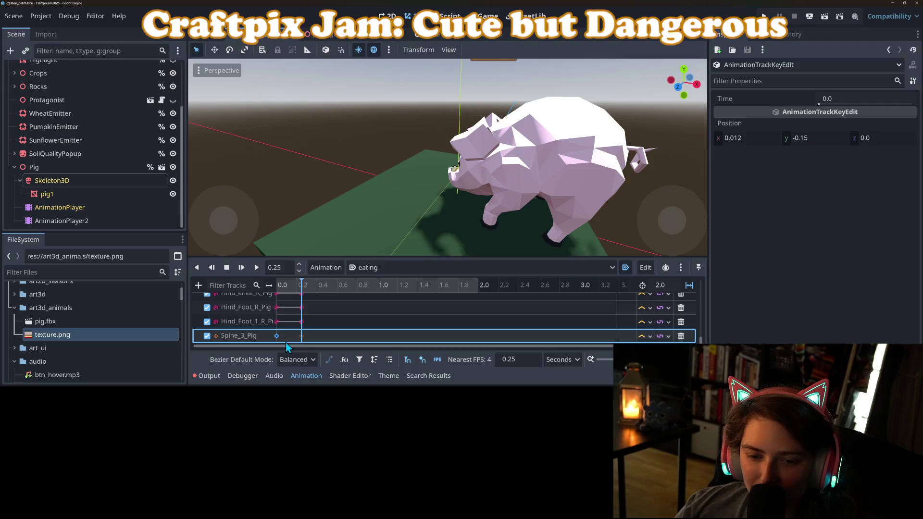
left_click(285, 336)
left_click_drag(286, 341, 270, 293)
key("Delete")
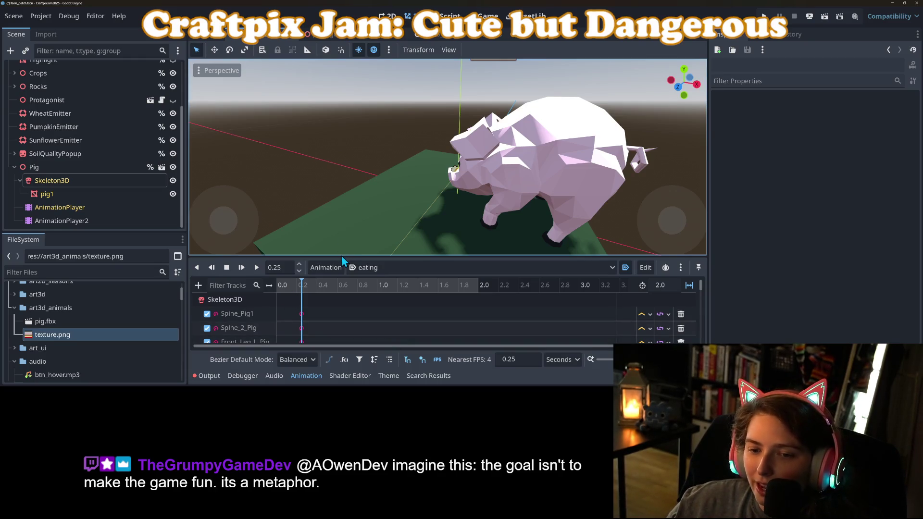
left_click_drag(341, 256, 341, 134)
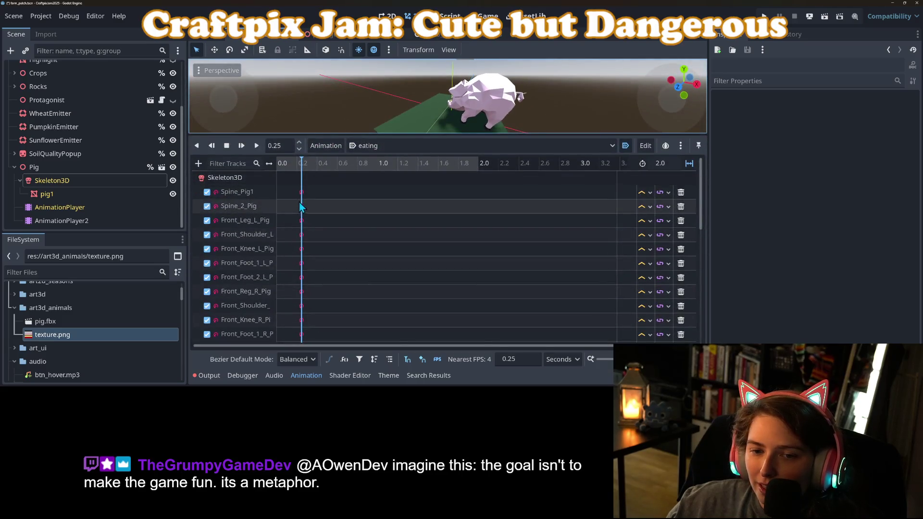
Shift the 0.25 s keyframes back to 0.0 and set the animation length to 0.75 s
mouse_move(294, 181)
left_mouse_down()
mouse_move(329, 265)
mouse_move(360, 268)
mouse_move(384, 353)
mouse_move(398, 354)
mouse_move(284, 335)
left_mouse_up()
scroll(326, 256, "down", 5)
scroll(319, 312, "up", 2)
scroll(319, 311, "up", 6)
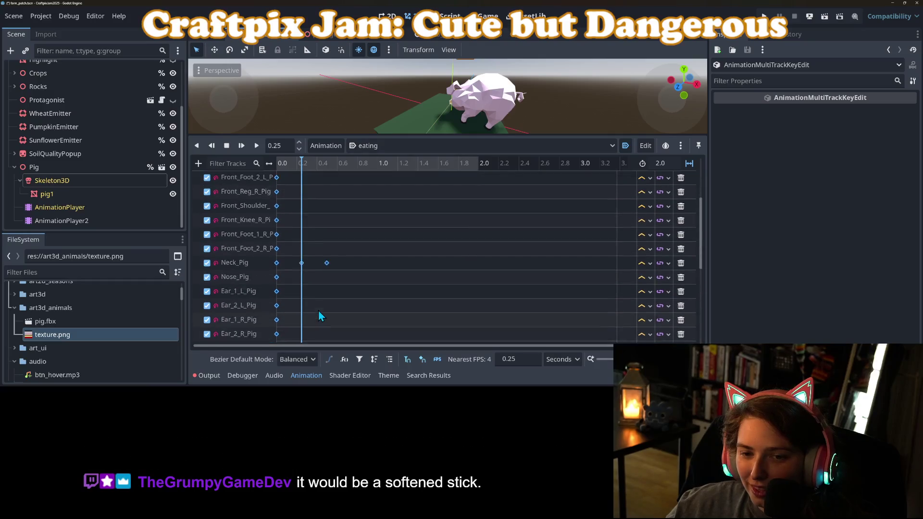
scroll(328, 297, "down", 1)
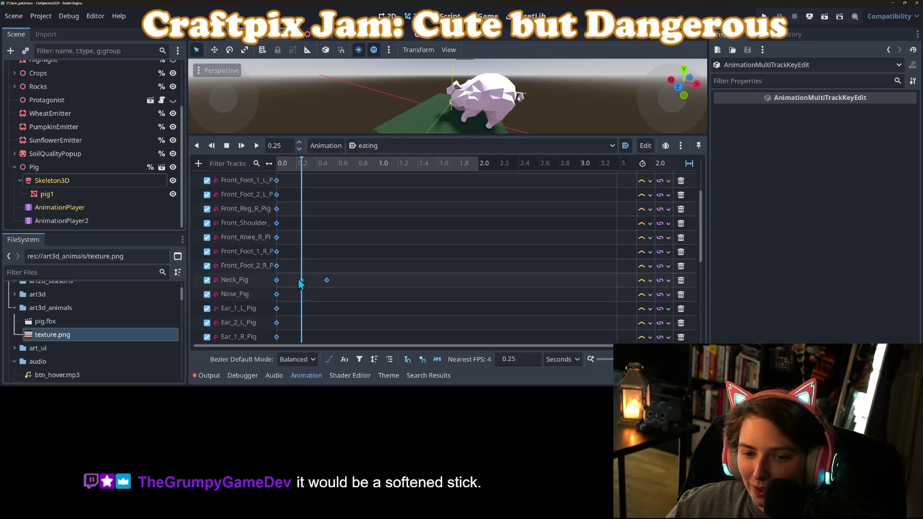
mouse_move(298, 164)
left_mouse_down()
mouse_move(272, 167)
mouse_move(344, 186)
left_mouse_up()
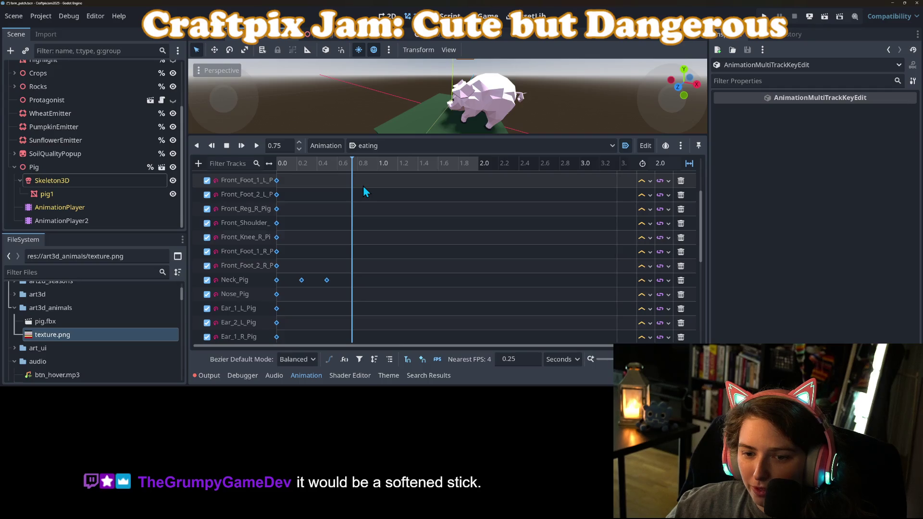
left_click(673, 159)
key("BackSpace")
key("BackSpace")
key("BackSpace")
type(".75")
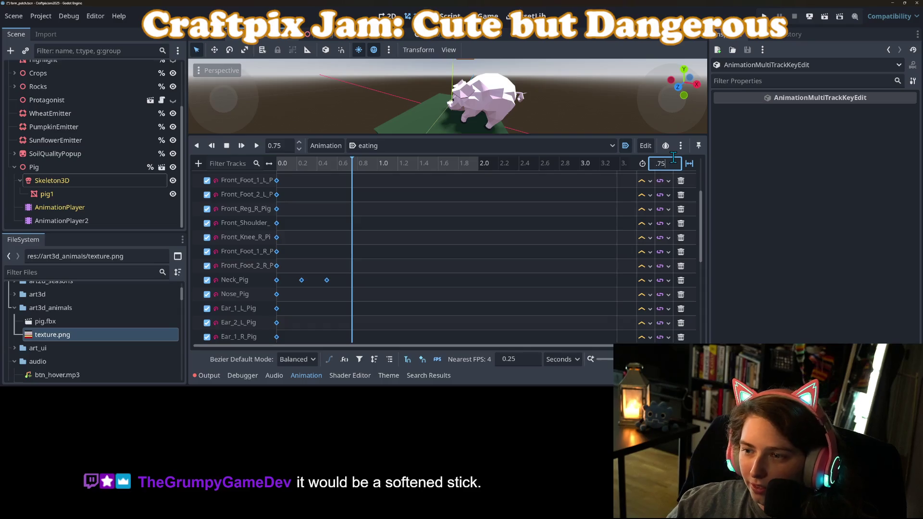
key("Return")
Turn on looping, play the eating animation, then pause and scrub between 0.25 and 0.5 s
left_click(241, 145)
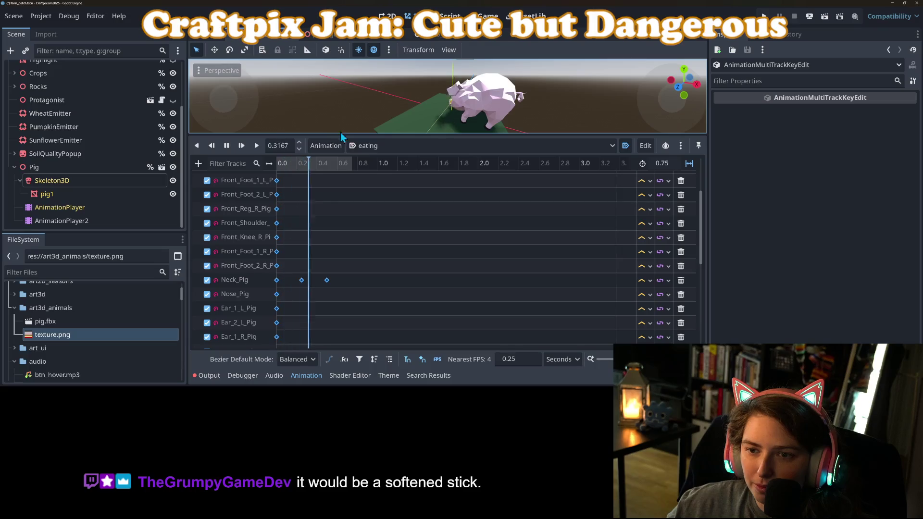
left_click(690, 163)
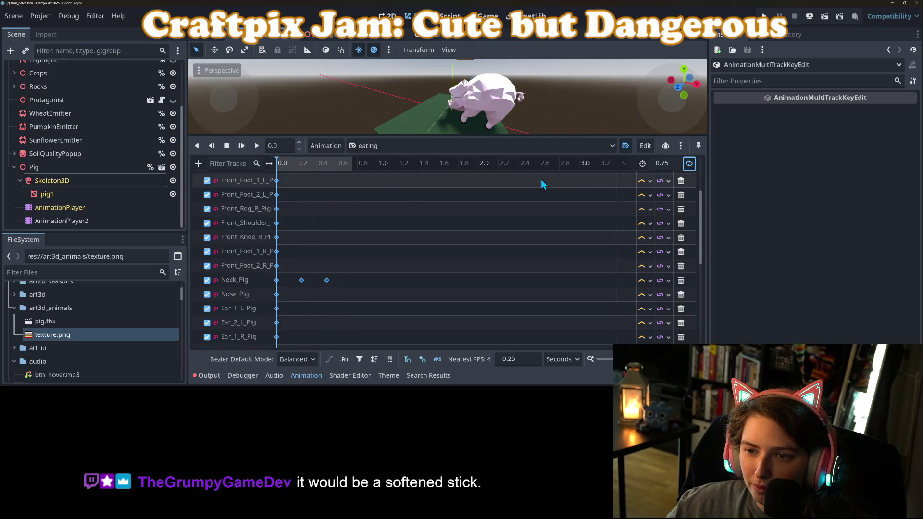
left_click(242, 145)
mouse_move(286, 112)
left_mouse_down()
mouse_move(453, 117)
mouse_move(384, 207)
mouse_move(383, 230)
left_mouse_up()
scroll(453, 113, "down", 1)
mouse_move(507, 196)
left_mouse_down()
mouse_move(387, 192)
mouse_move(377, 180)
mouse_move(324, 203)
left_mouse_up()
scroll(374, 186, "down", 2)
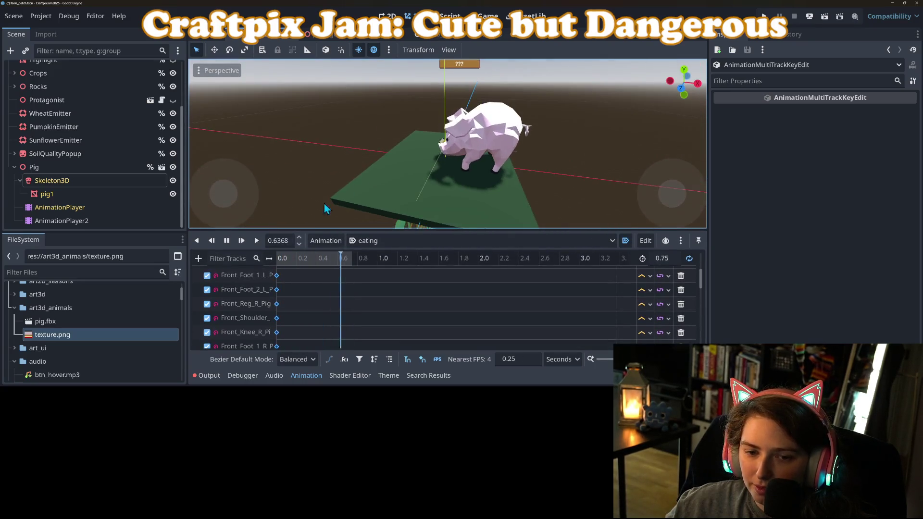
left_click(228, 240)
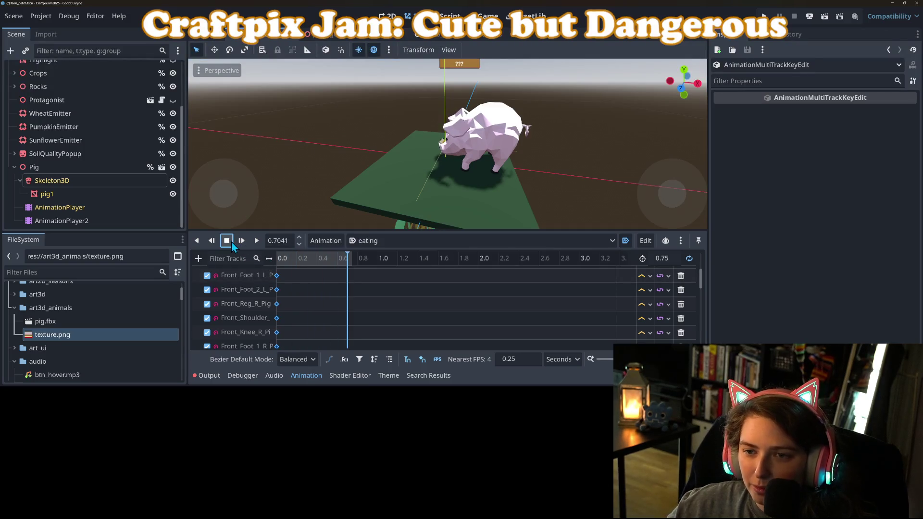
left_click(304, 259)
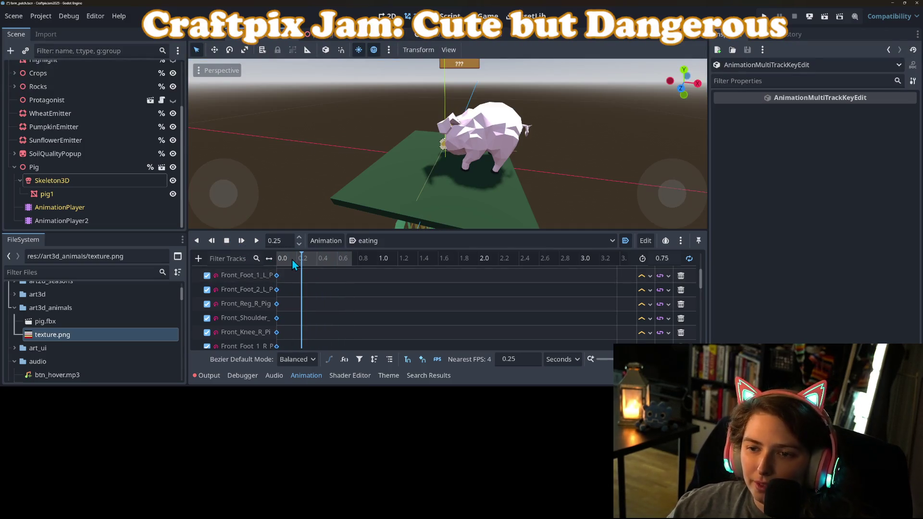
left_click_drag(299, 258, 318, 263)
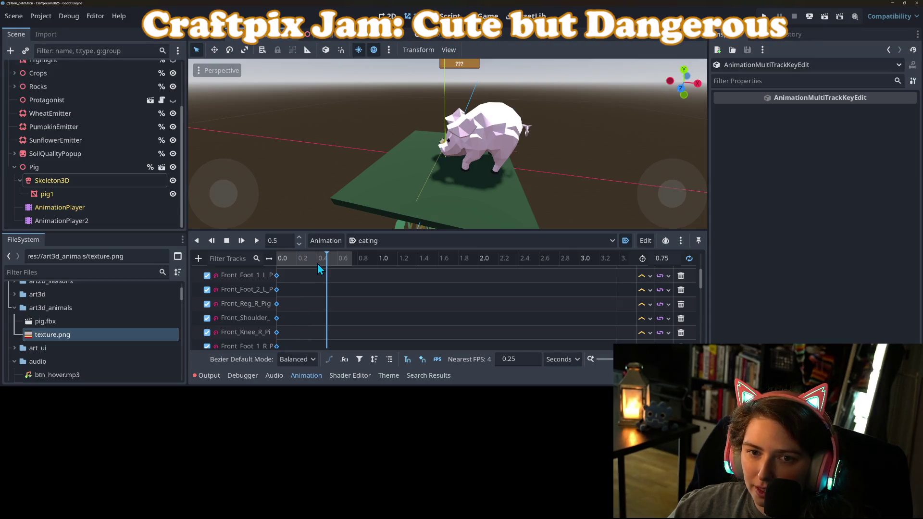
left_click(52, 180)
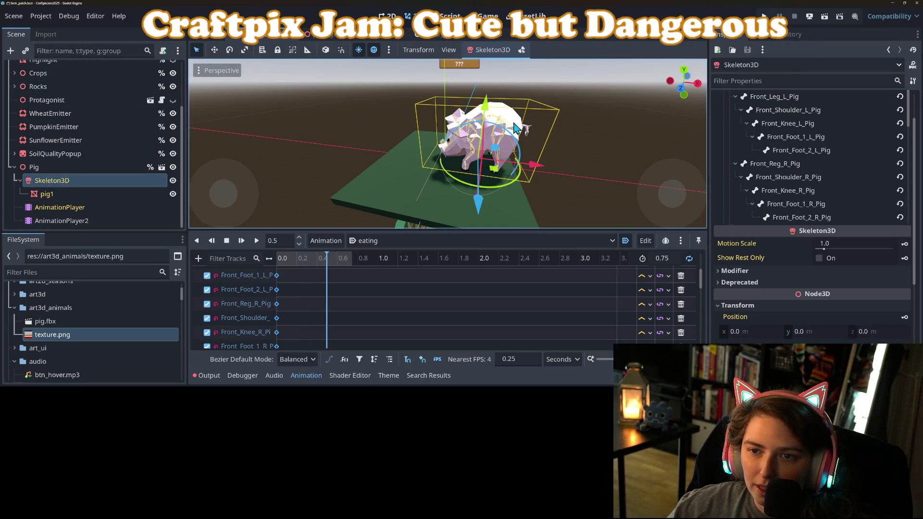
In bone editing mode at 0.25 s, select Front_Reg_R_Pig and undo its accidental move
left_click(94, 216)
left_click(52, 180)
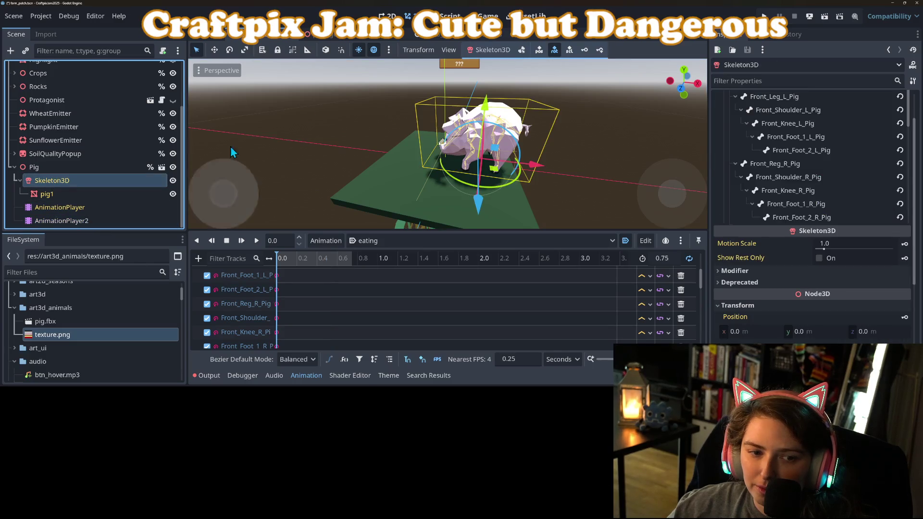
left_click(523, 51)
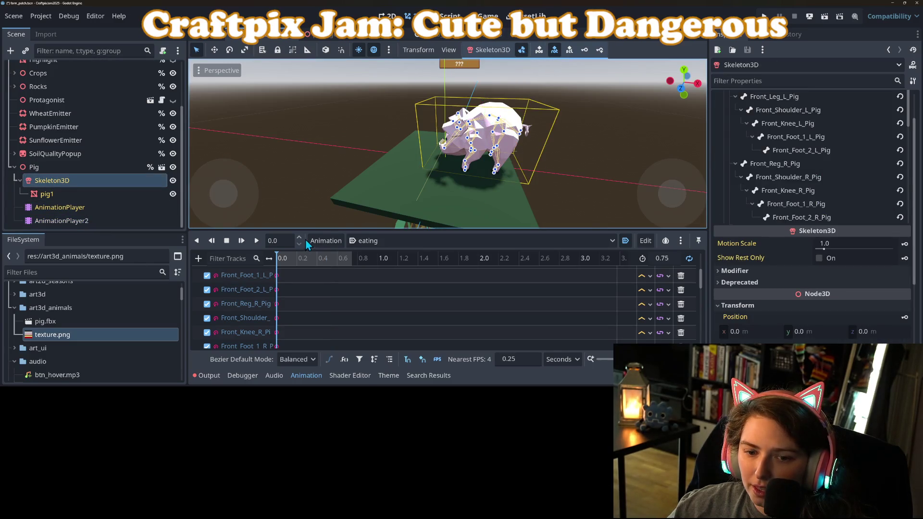
left_click(302, 264)
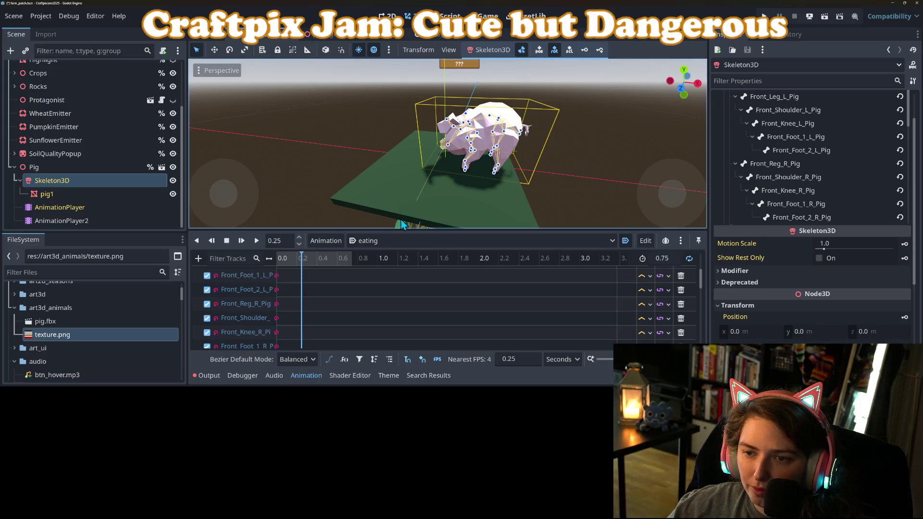
scroll(465, 184, "up", 3)
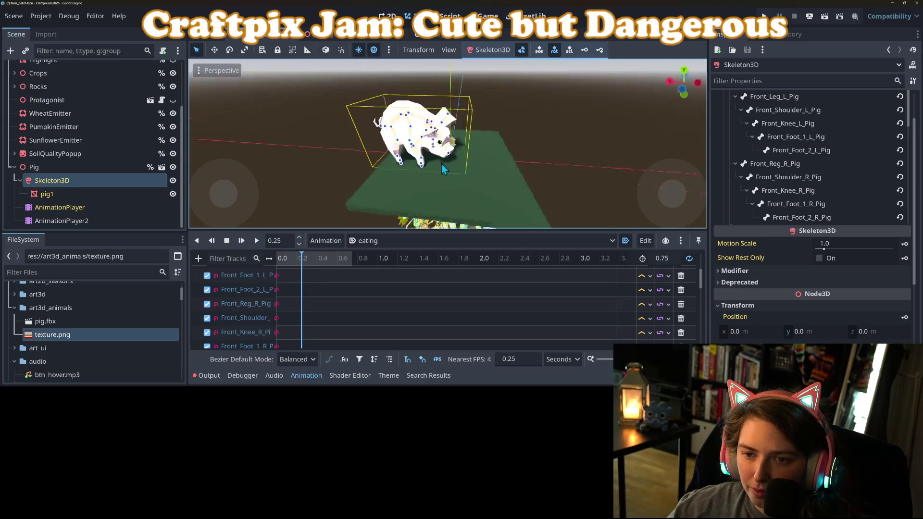
scroll(443, 158, "up", 8)
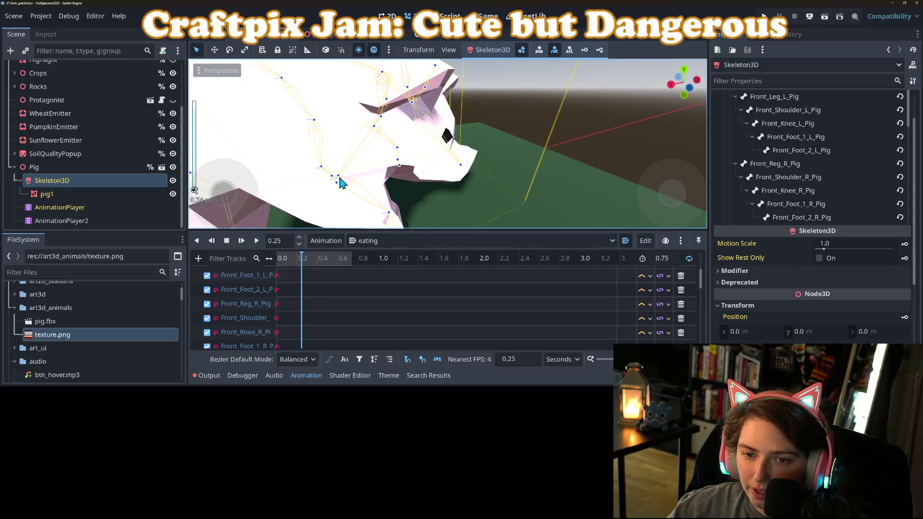
left_click(338, 178)
mouse_move(375, 133)
left_mouse_down()
mouse_move(350, 132)
mouse_move(384, 122)
mouse_move(365, 100)
mouse_move(368, 108)
left_mouse_up()
left_click(350, 133)
left_click(352, 131)
key("ctrl+z")
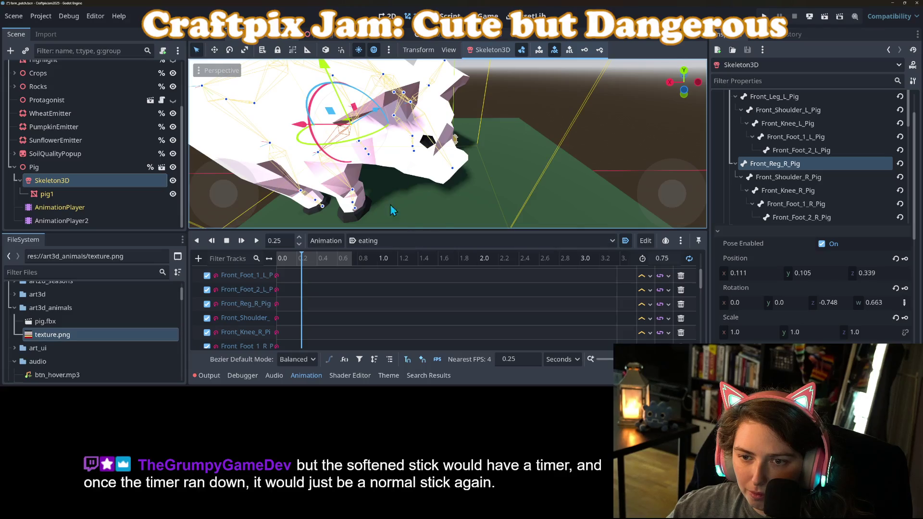
Reset Front_Reg_R_Pig's rotation, key it at 0.25 s, and duplicate the starting key to 0.5 s
scroll(385, 205, "down", 8)
mouse_move(379, 203)
left_mouse_down()
mouse_move(344, 184)
mouse_move(310, 186)
mouse_move(395, 176)
left_mouse_up()
scroll(317, 182, "up", 4)
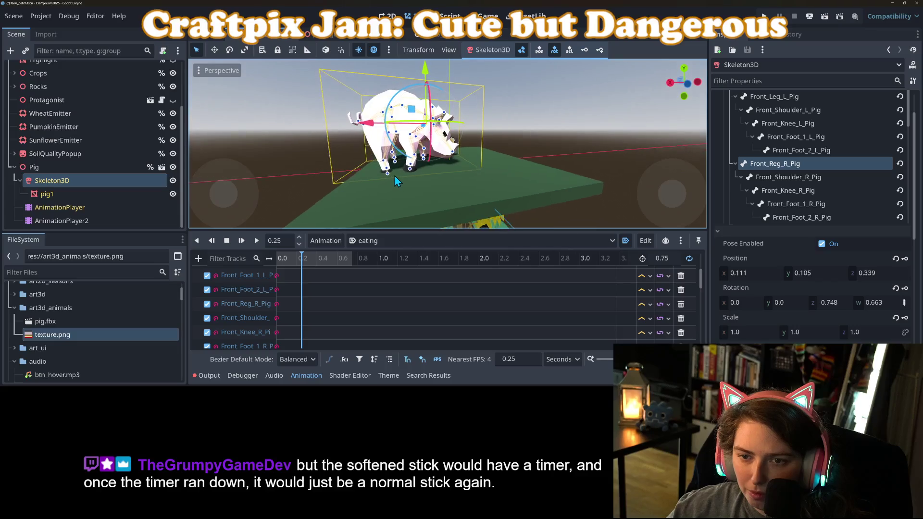
left_click(896, 289)
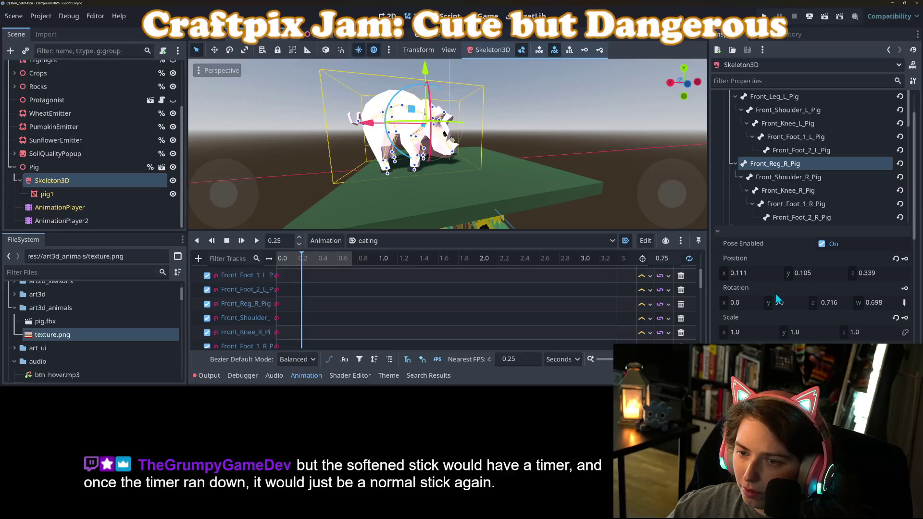
left_click(905, 289)
scroll(528, 188, "up", 3)
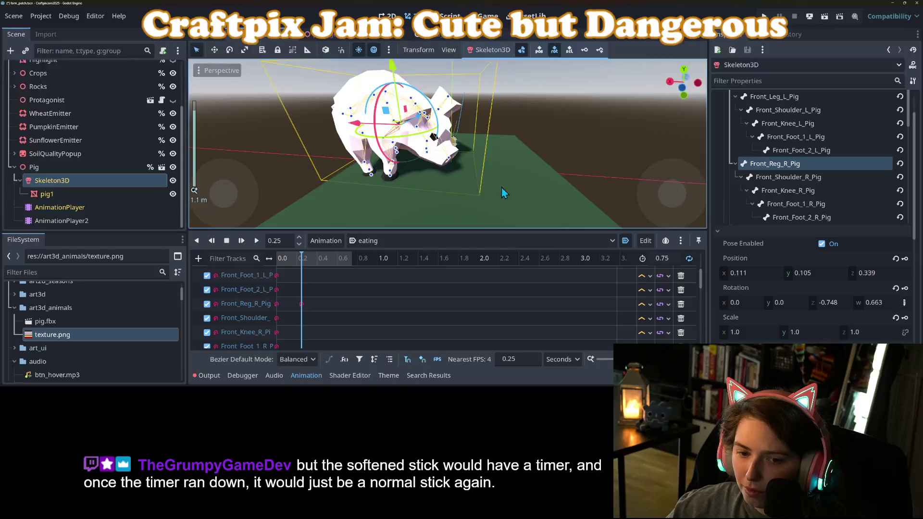
left_click(277, 304)
left_click(328, 260)
key("ctrl+d")
left_click(306, 261)
left_click(341, 262)
mouse_move(365, 222)
left_mouse_down()
mouse_move(408, 210)
mouse_move(267, 208)
left_mouse_up()
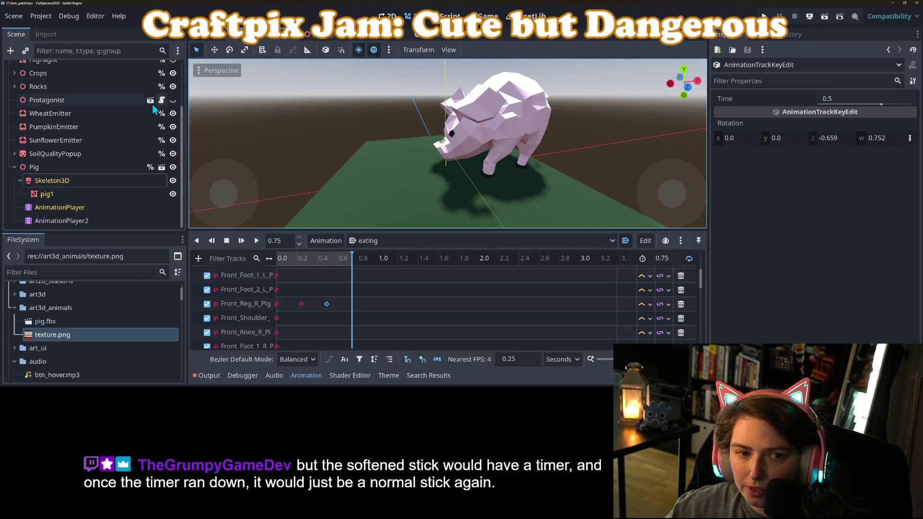
At 0.5 s in bone editing mode, keyframe the Front_Leg_L_Pig rotation
left_click(59, 182)
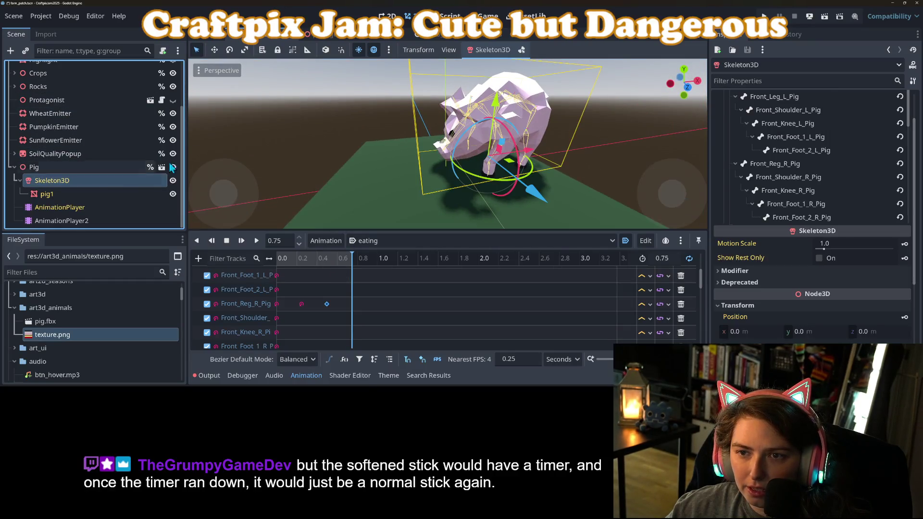
left_click(54, 221)
left_click(57, 181)
left_click(278, 260)
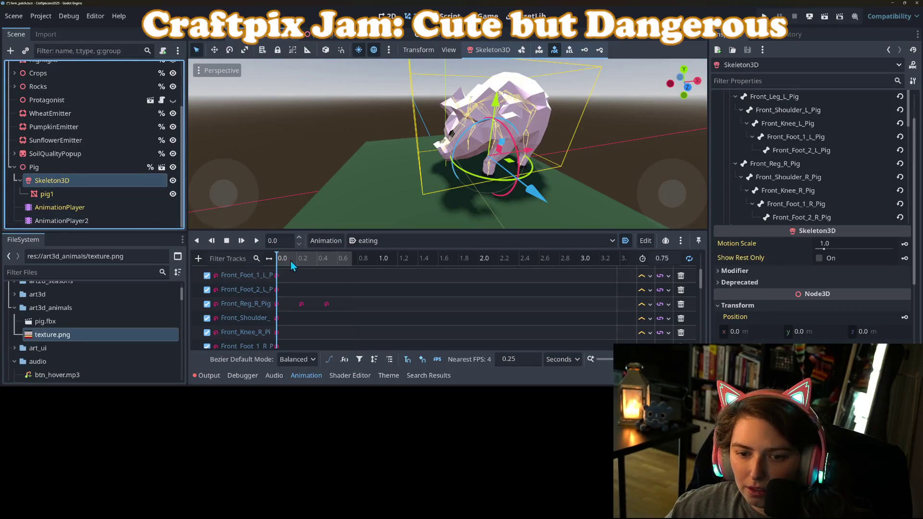
left_click_drag(290, 262, 325, 268)
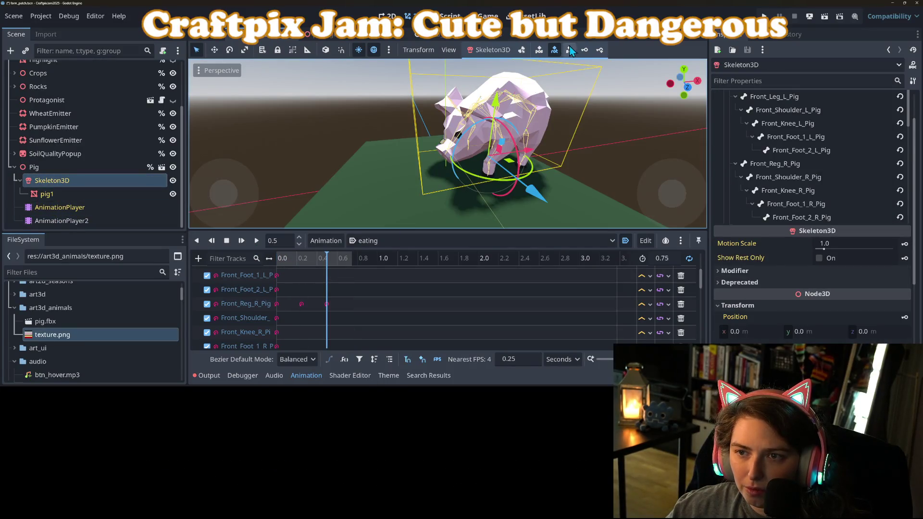
left_click(522, 53)
scroll(541, 141, "up", 2)
scroll(500, 165, "up", 2)
left_click(489, 146)
mouse_move(518, 182)
left_mouse_down()
mouse_move(500, 107)
mouse_move(468, 100)
left_mouse_up()
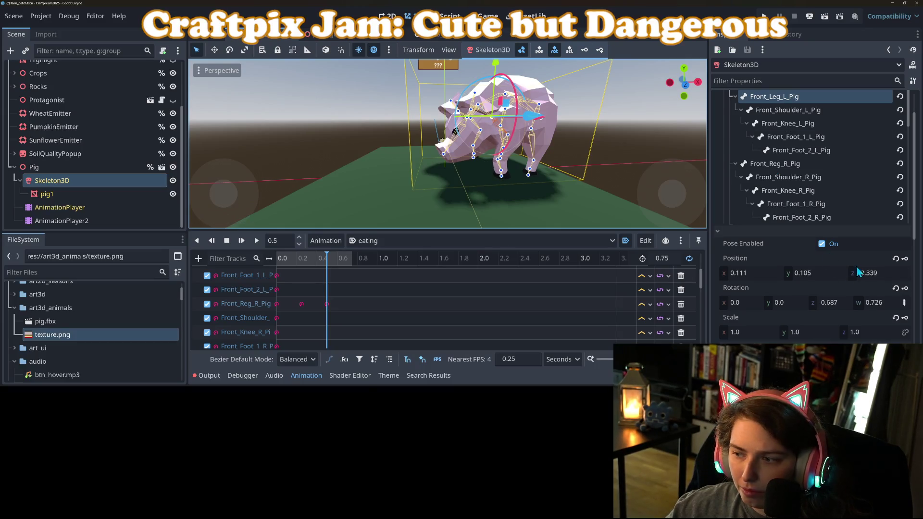
left_click(905, 288)
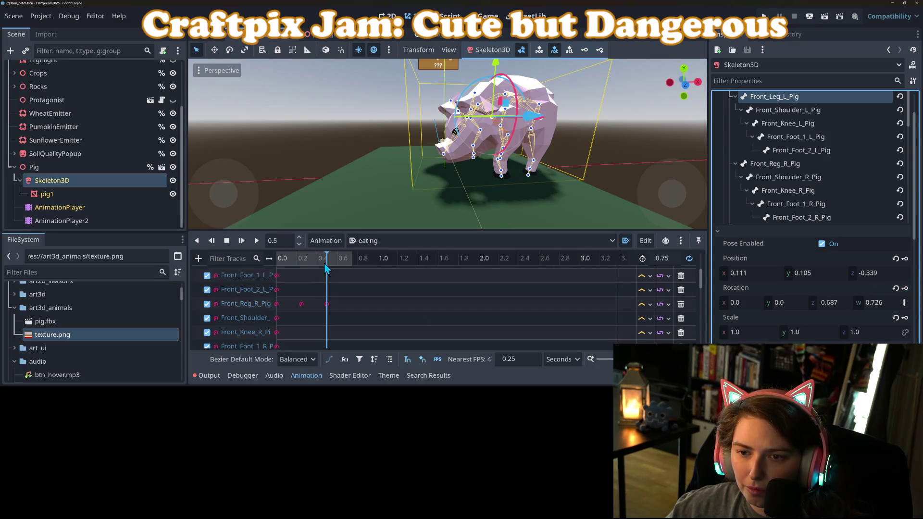
Move the Front_Leg_L_Pig starting key from 0.0 to 0.25 s and step through the poses
mouse_move(324, 263)
left_mouse_down()
mouse_move(299, 263)
mouse_move(324, 264)
left_mouse_up()
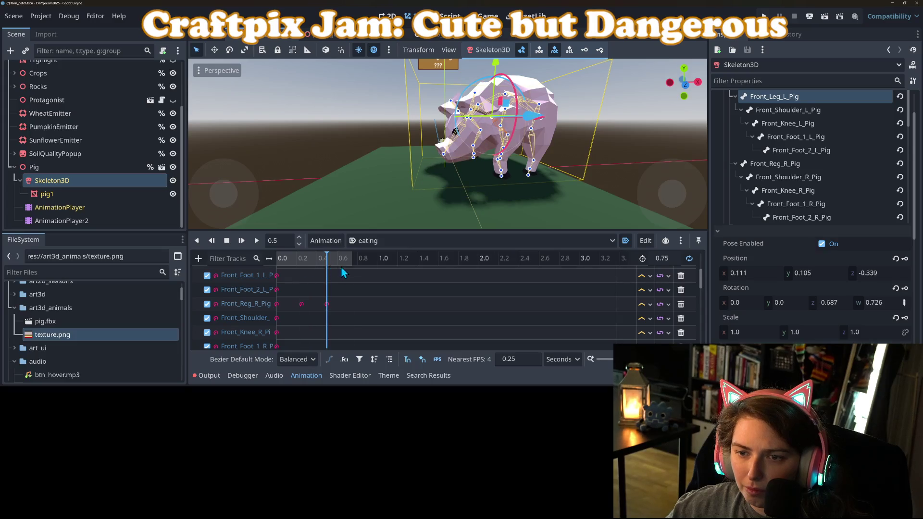
left_click(298, 274)
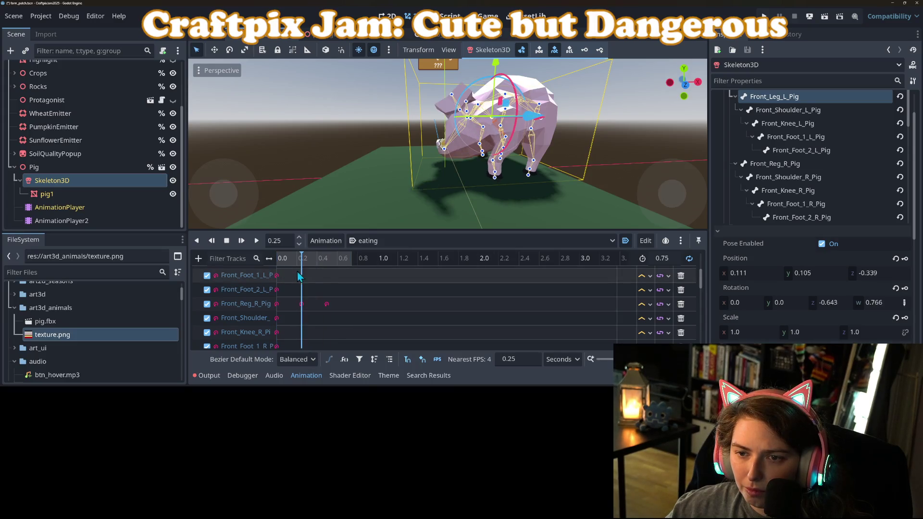
left_click(324, 276)
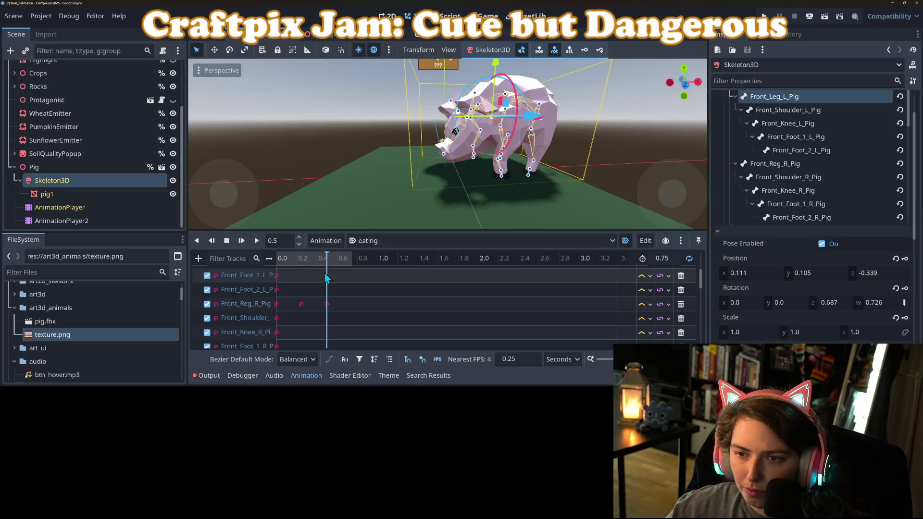
scroll(325, 288, "down", 5)
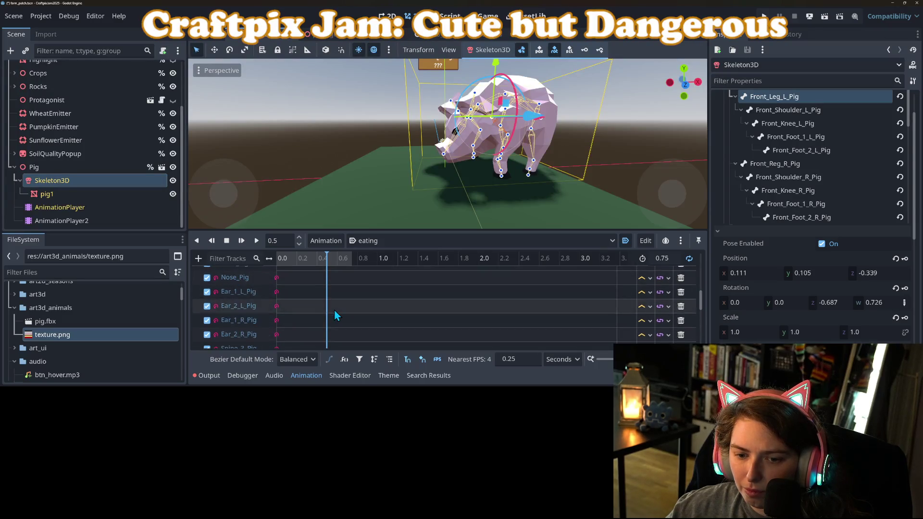
scroll(330, 313, "up", 5)
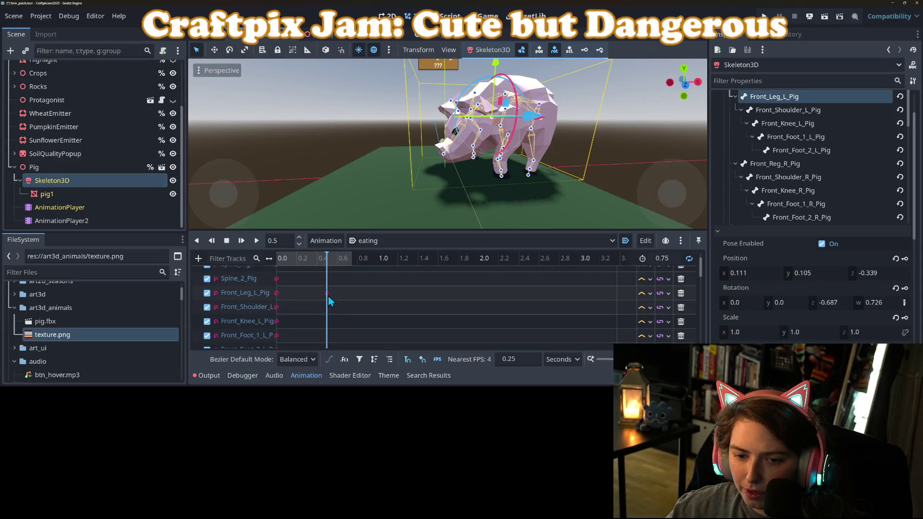
left_click(277, 293)
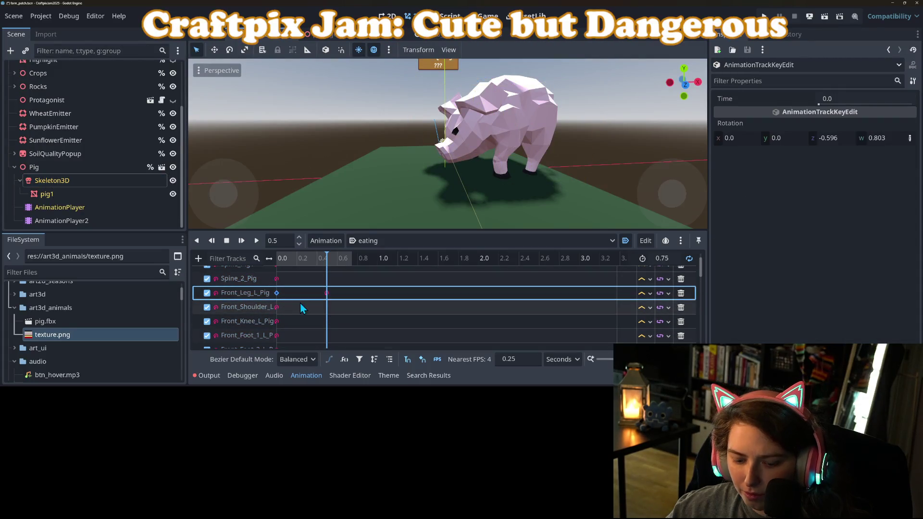
left_click(304, 259)
left_click_drag(302, 293, 308, 296)
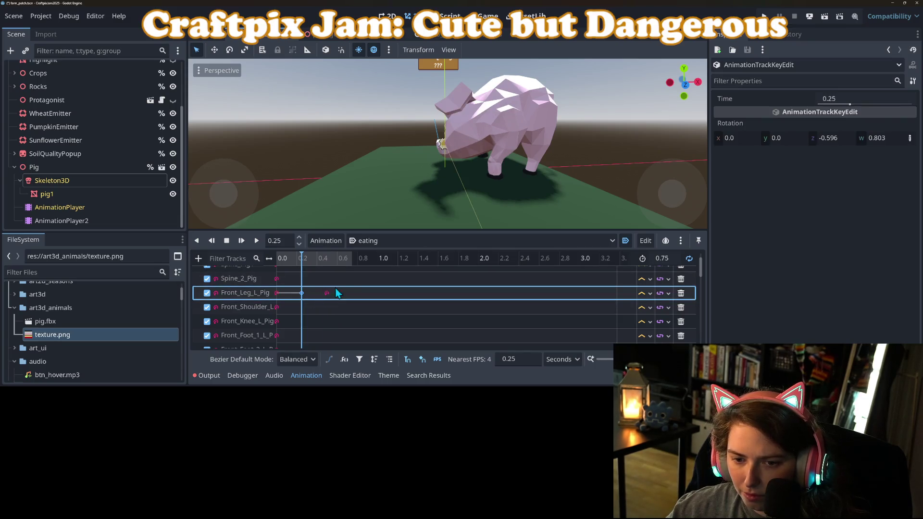
left_click(323, 258)
left_click(343, 260)
left_click(324, 264)
left_click(346, 267)
left_click(310, 272)
left_click(328, 271)
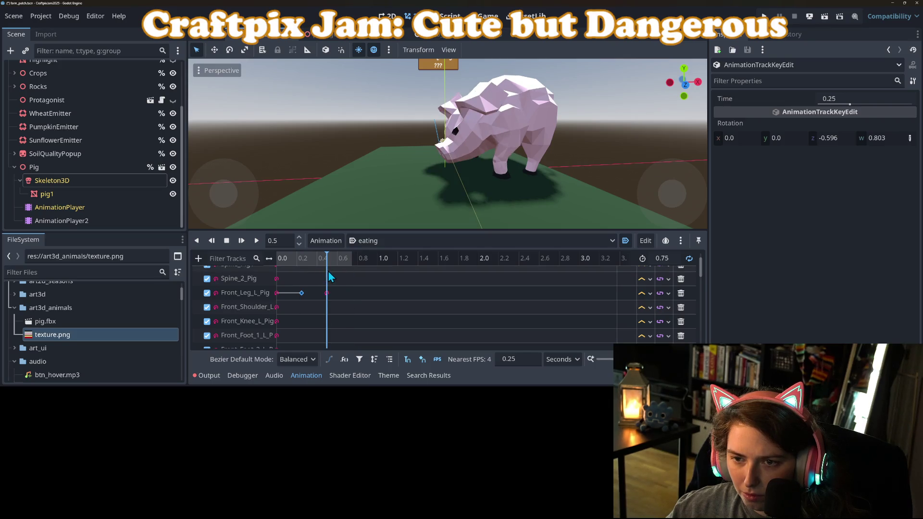
left_click(77, 180)
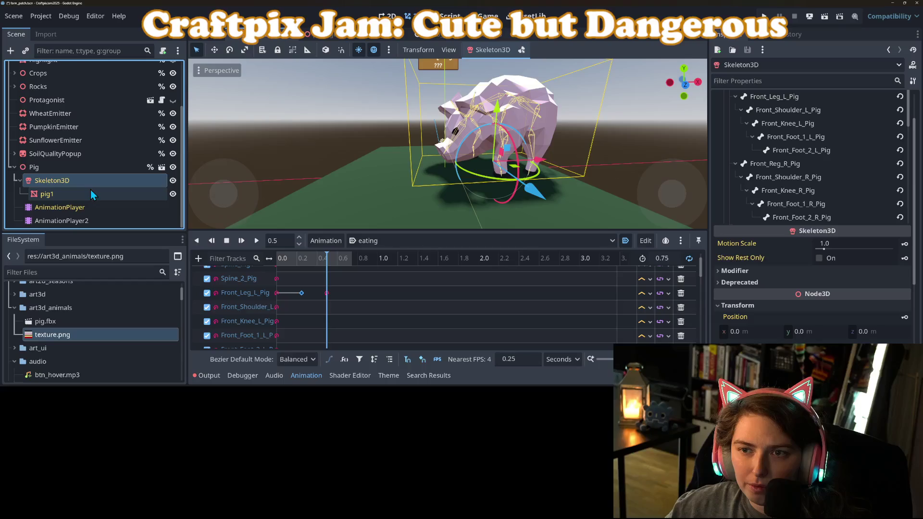
At 0.5 s, rotate the Neck_Pig bone to turn the pig's head
left_click(53, 208)
left_click(53, 180)
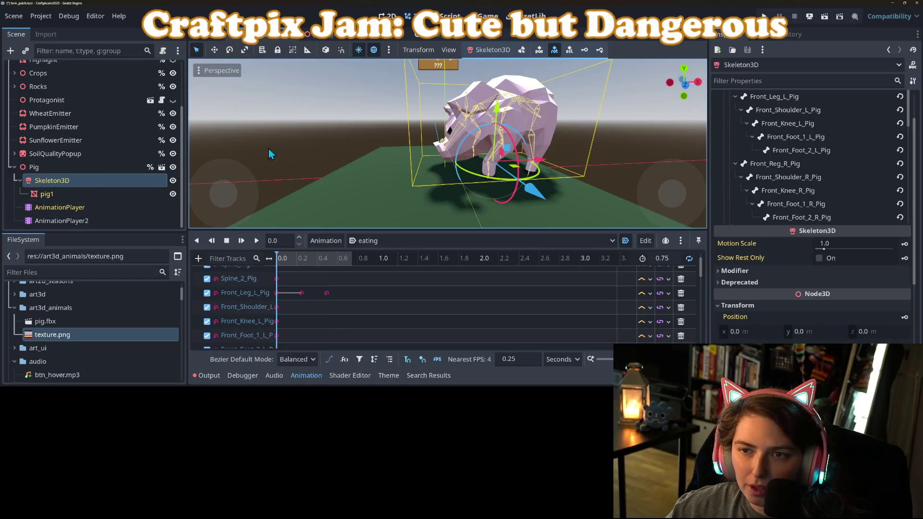
left_click(522, 50)
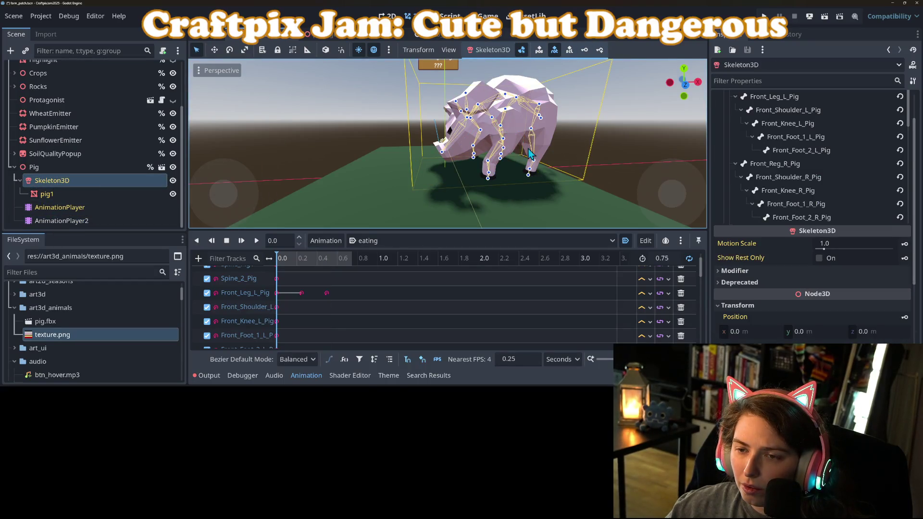
left_click_drag(529, 152, 556, 156)
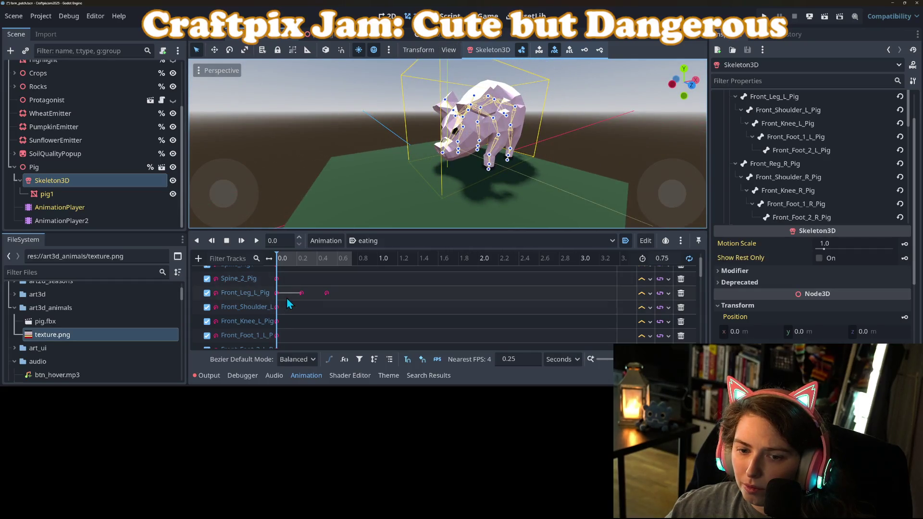
left_click(327, 258)
scroll(473, 124, "up", 5)
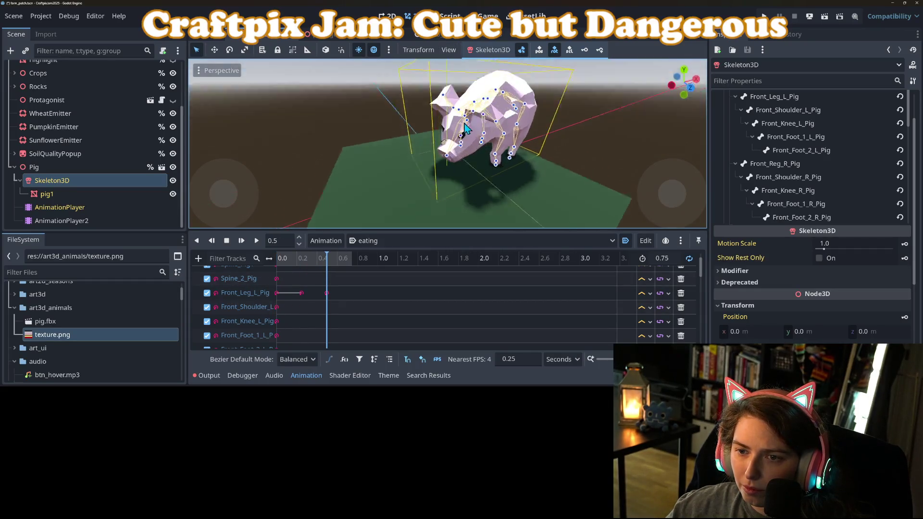
mouse_move(483, 108)
left_mouse_down()
mouse_move(476, 135)
mouse_move(470, 124)
left_mouse_up()
left_click(477, 143)
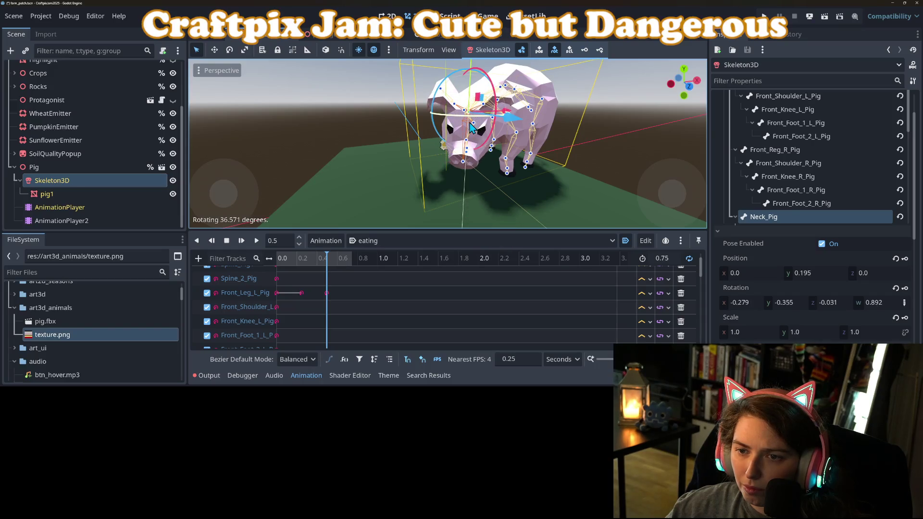
left_click_drag(456, 80, 503, 98)
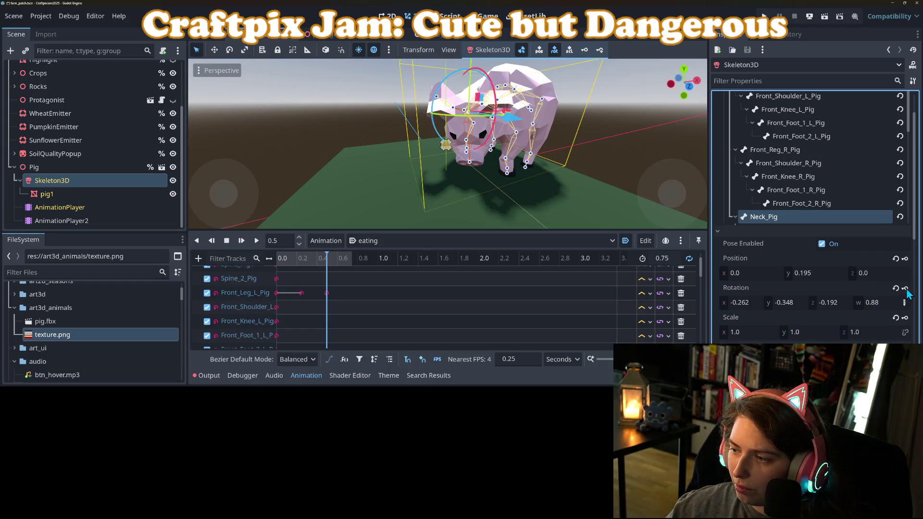
Preview the eating animation from the start, then stop playback
scroll(553, 207, "down", 5)
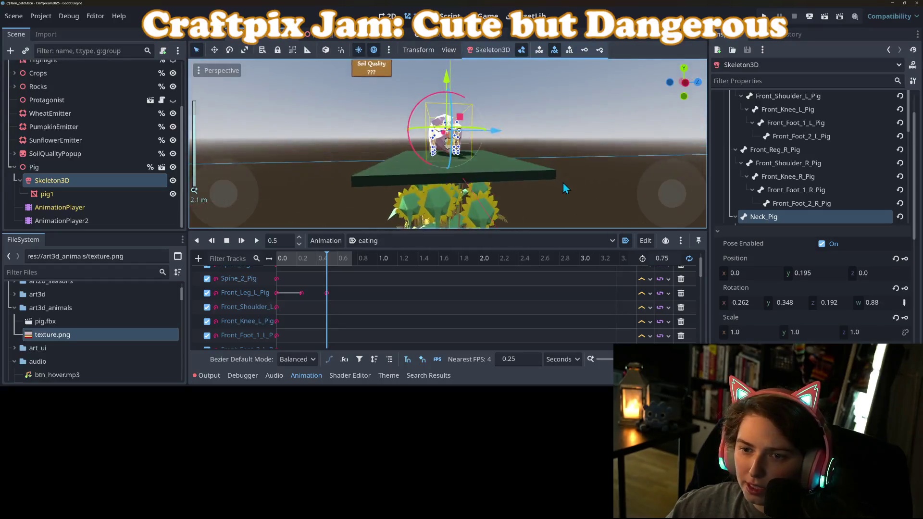
scroll(565, 188, "up", 4)
left_click(540, 198)
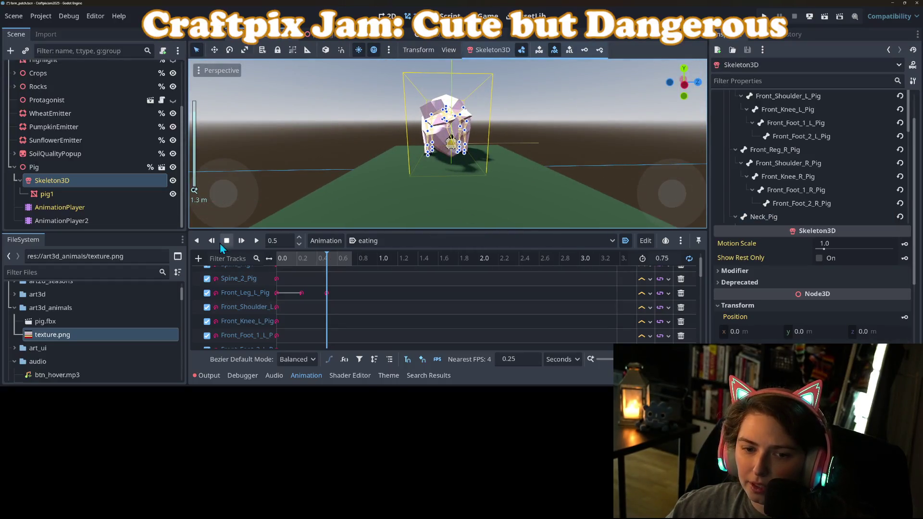
left_click(242, 240)
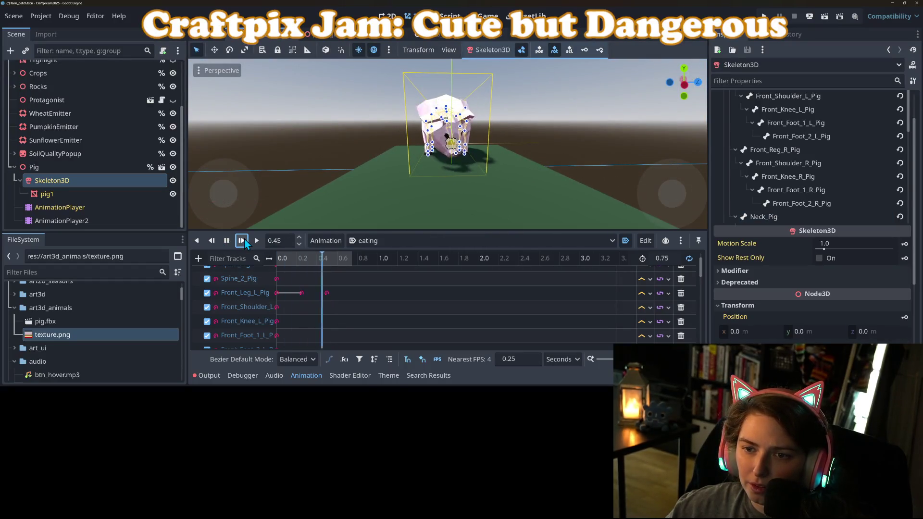
scroll(368, 192, "down", 2)
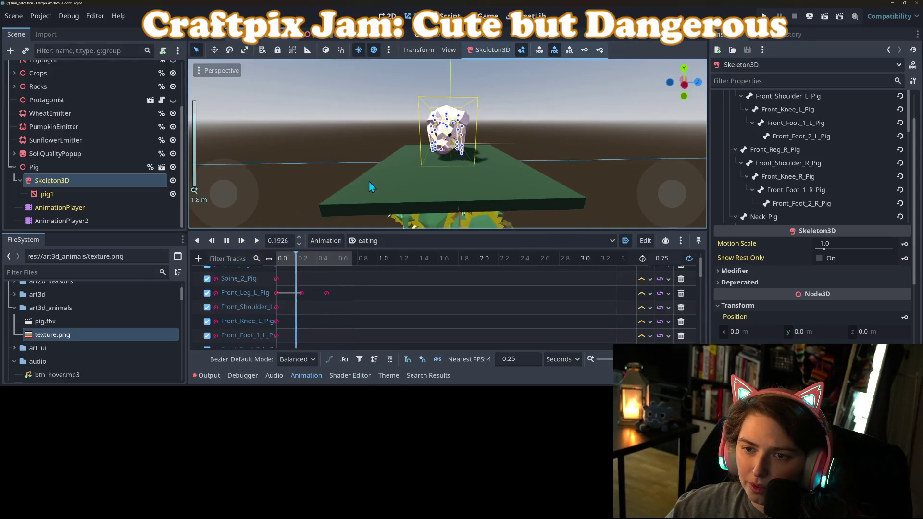
left_click(227, 241)
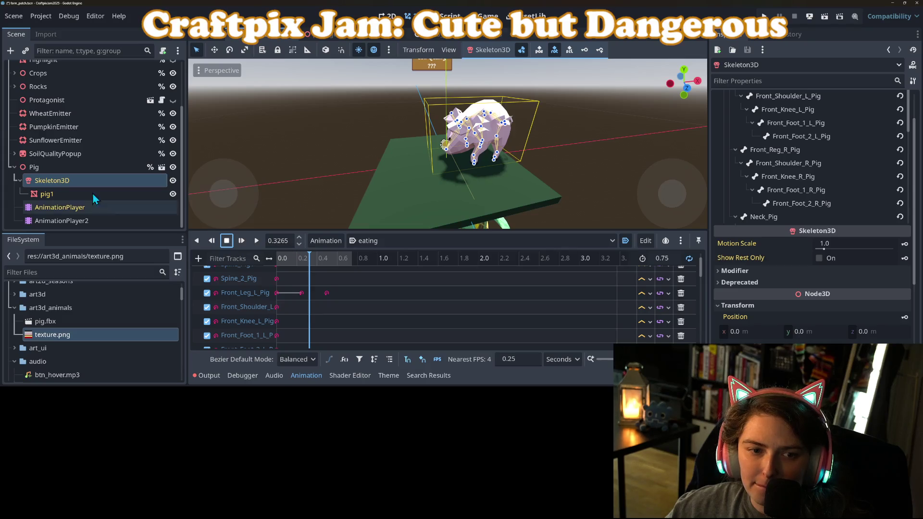
left_click(65, 221)
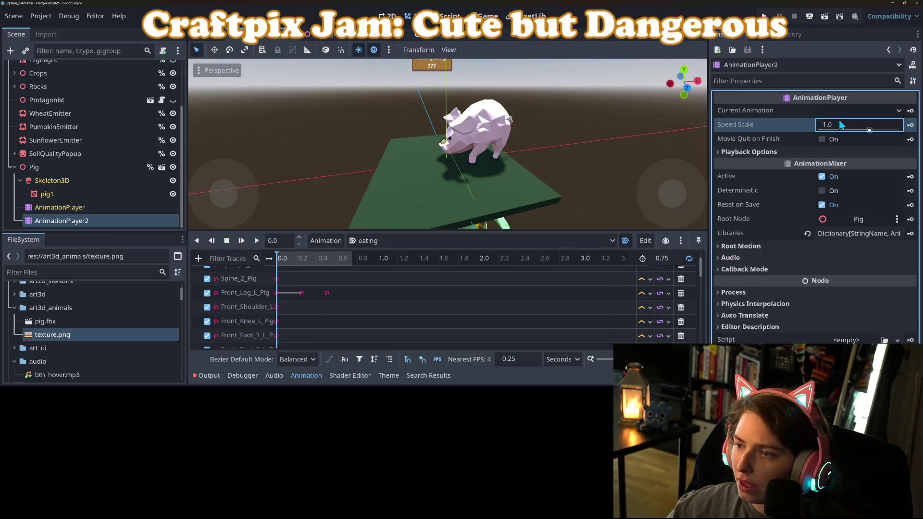
Set AnimationPlayer2's Speed Scale to 0.5, save the scene, and preview the half-speed loop
left_click(838, 121)
type("0.5")
key("ctrl+s")
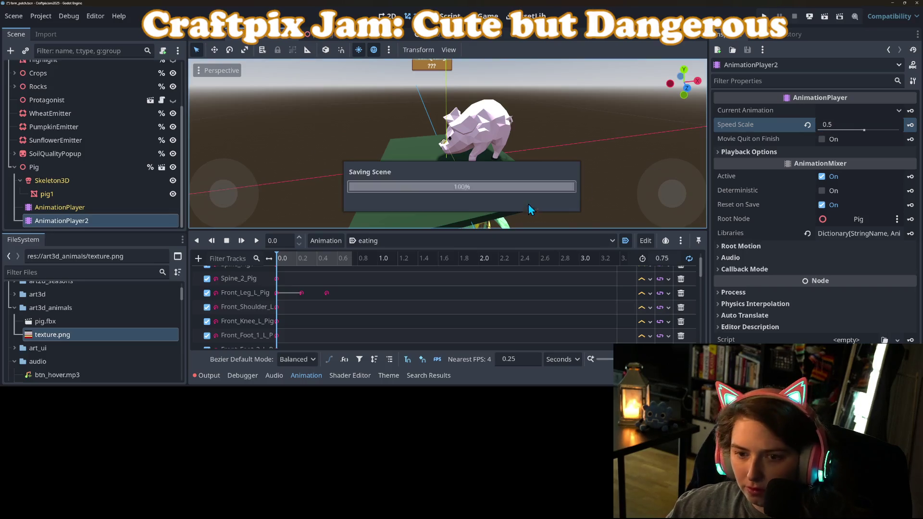
left_click(242, 242)
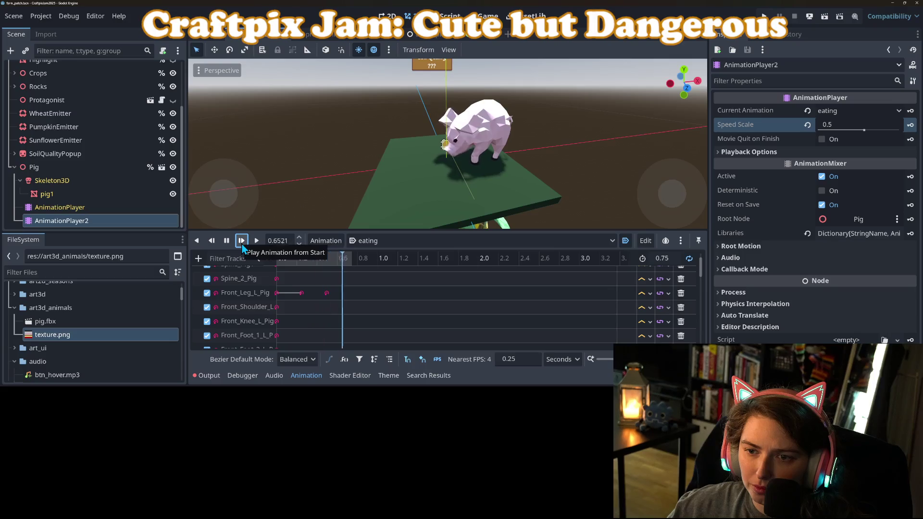
scroll(361, 190, "down", 3)
mouse_move(362, 194)
left_mouse_down()
mouse_move(513, 174)
mouse_move(395, 189)
left_mouse_up()
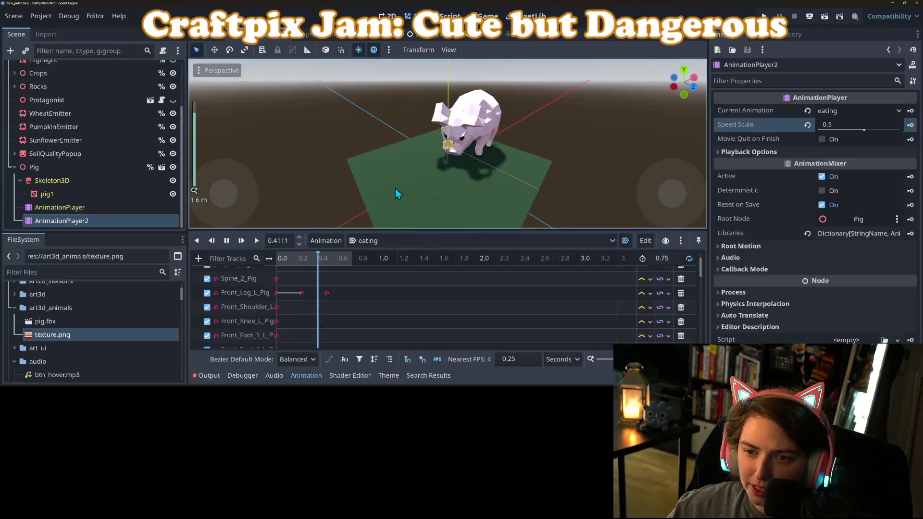
scroll(487, 156, "up", 3)
left_click_drag(487, 155, 482, 160)
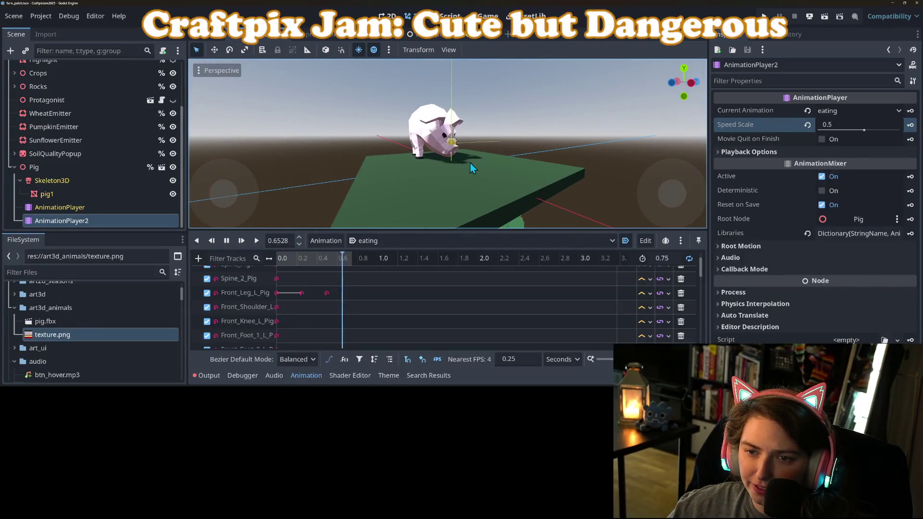
left_click(226, 240)
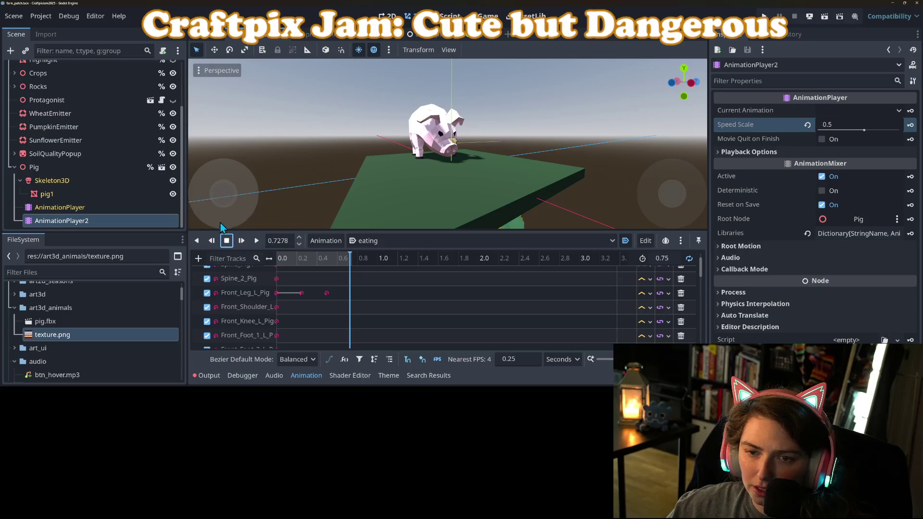
Re-enable bone posing on Skeleton3D with the playhead at 0.25 s
left_click(56, 182)
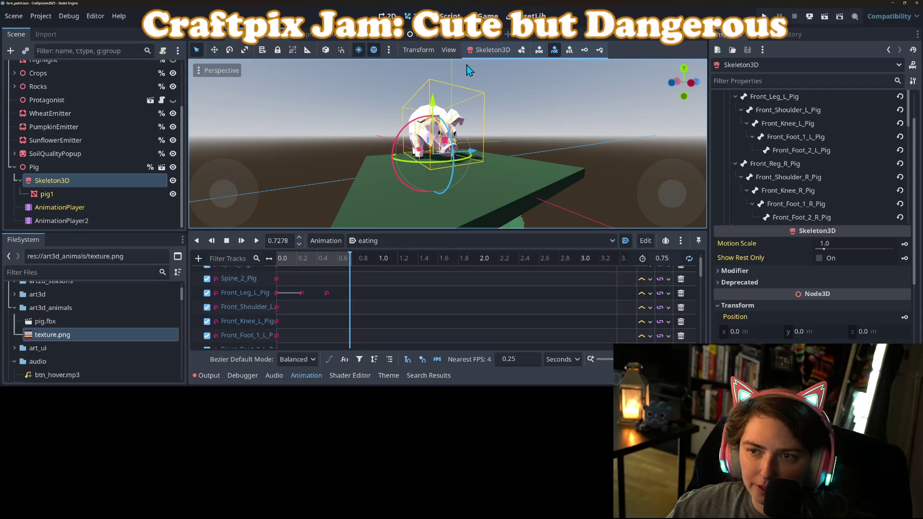
left_click(523, 50)
left_click(304, 262)
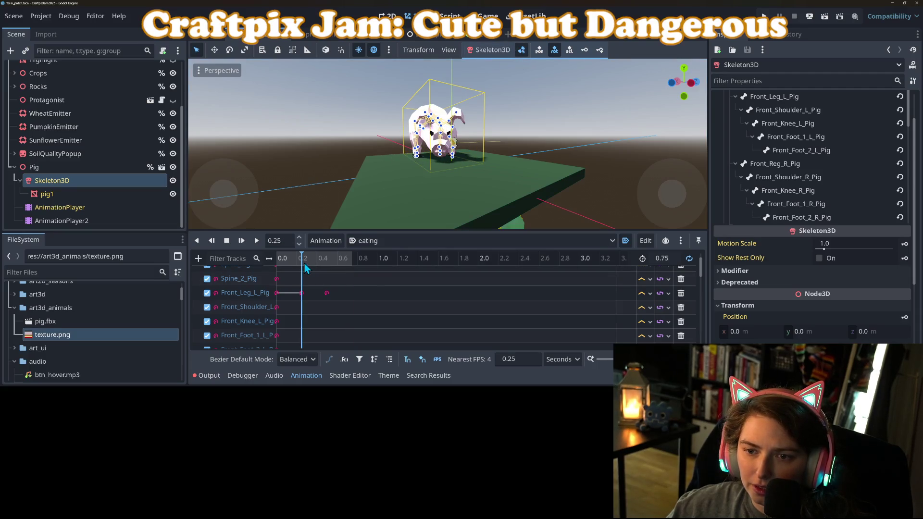
scroll(384, 123, "up", 10)
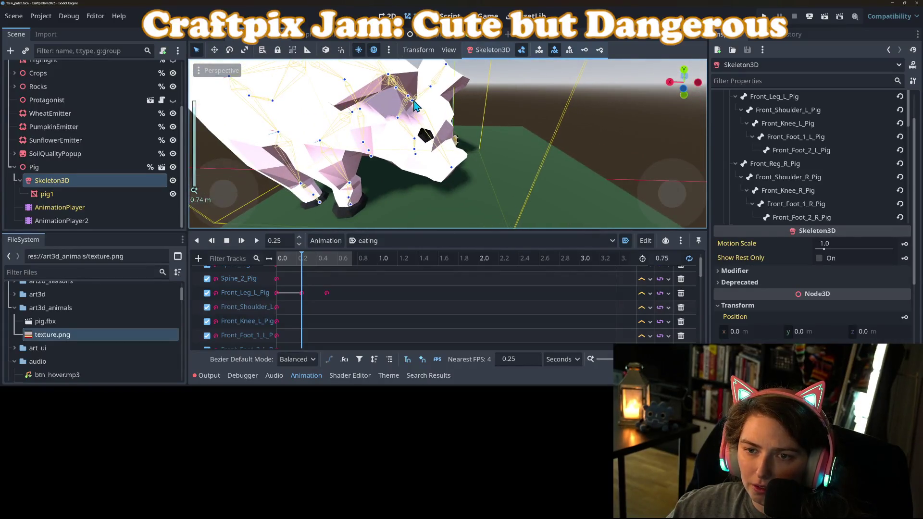
Rotate the Neck_Pig bone at 0.25 s to tilt the pig's head
left_click(413, 101)
scroll(448, 148, "down", 2)
left_click_drag(456, 101, 470, 116)
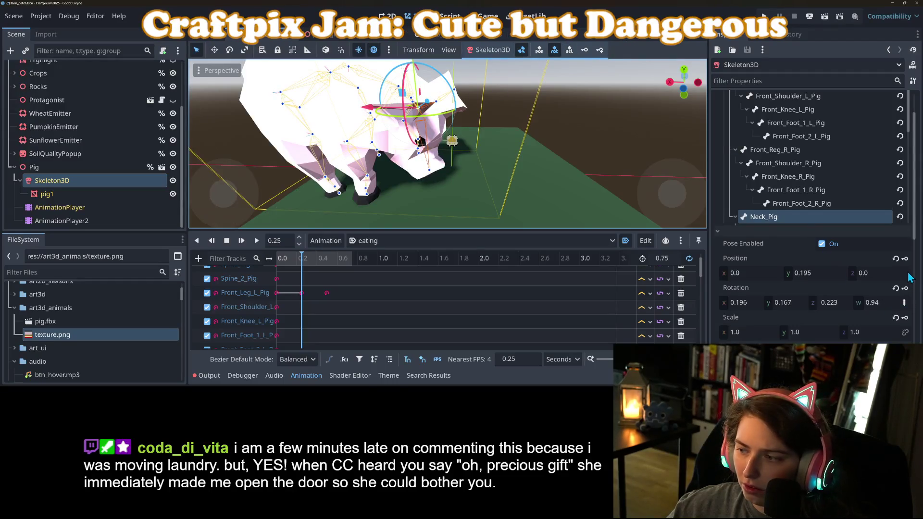
left_click_drag(684, 82, 702, 86)
Move the playhead to 0.5 s and save the scene
mouse_move(300, 264)
left_mouse_down()
mouse_move(348, 280)
mouse_move(276, 271)
mouse_move(347, 284)
mouse_move(287, 275)
left_mouse_up()
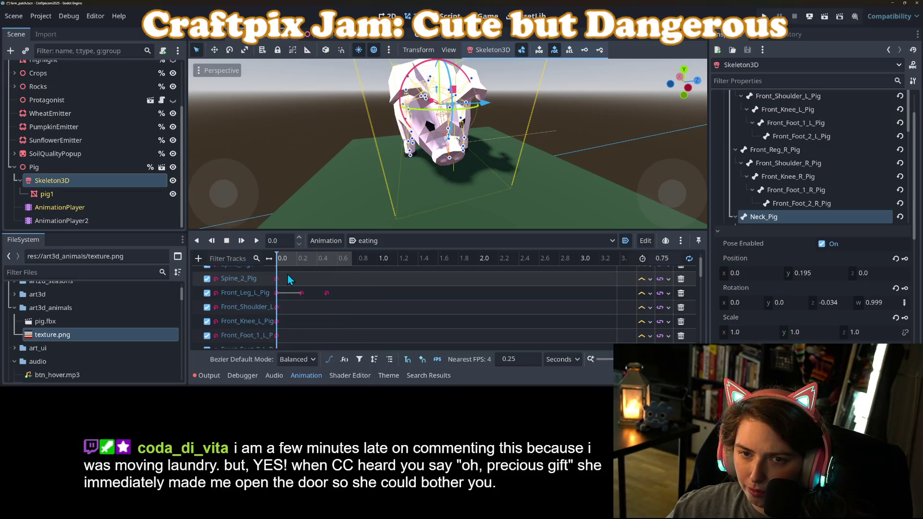
key("ctrl+s")
scroll(388, 149, "down", 3)
scroll(388, 148, "up", 4)
left_click(326, 131)
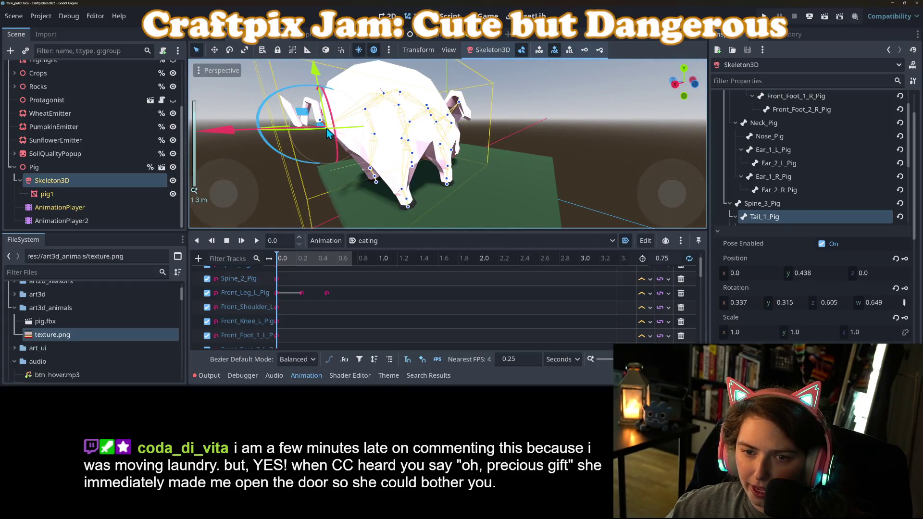
At 0.25 s, rotate the tail bone to curl the tail and key its rotation
left_click(555, 50)
left_click(294, 262)
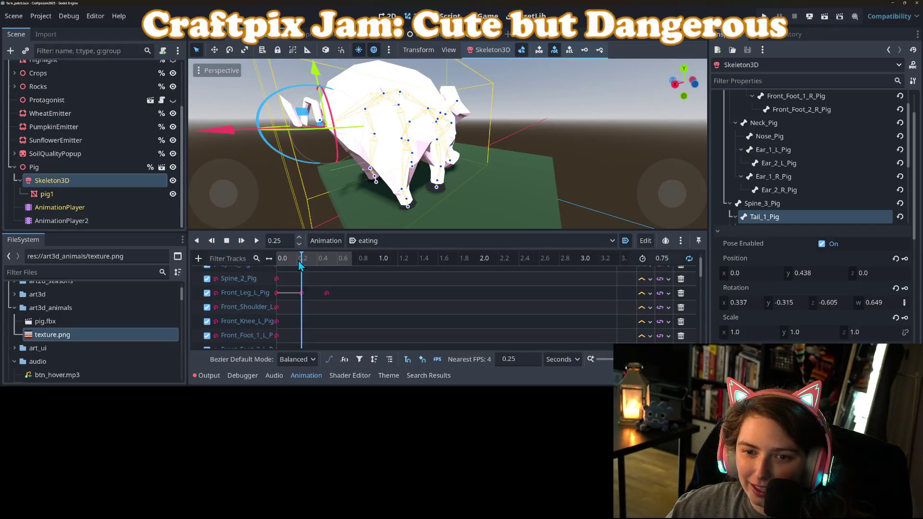
mouse_move(303, 92)
left_mouse_down()
mouse_move(317, 108)
mouse_move(339, 101)
left_mouse_up()
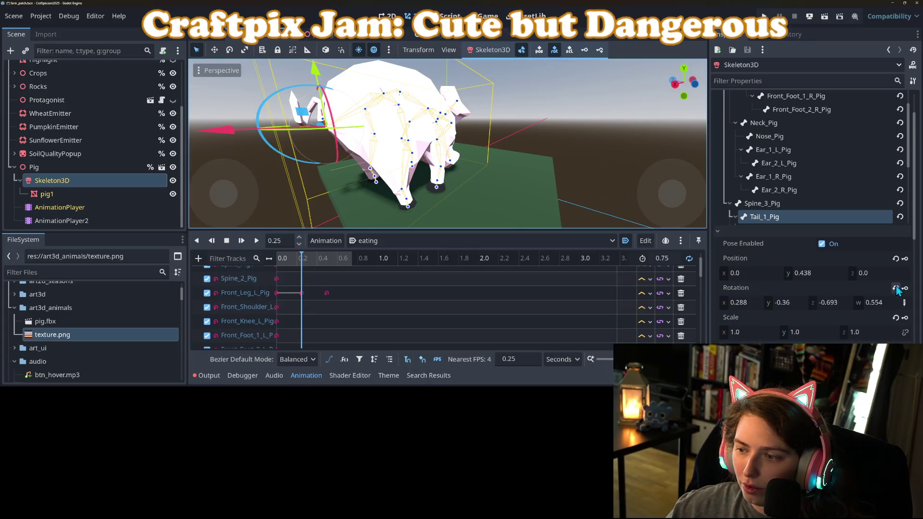
left_click(907, 295)
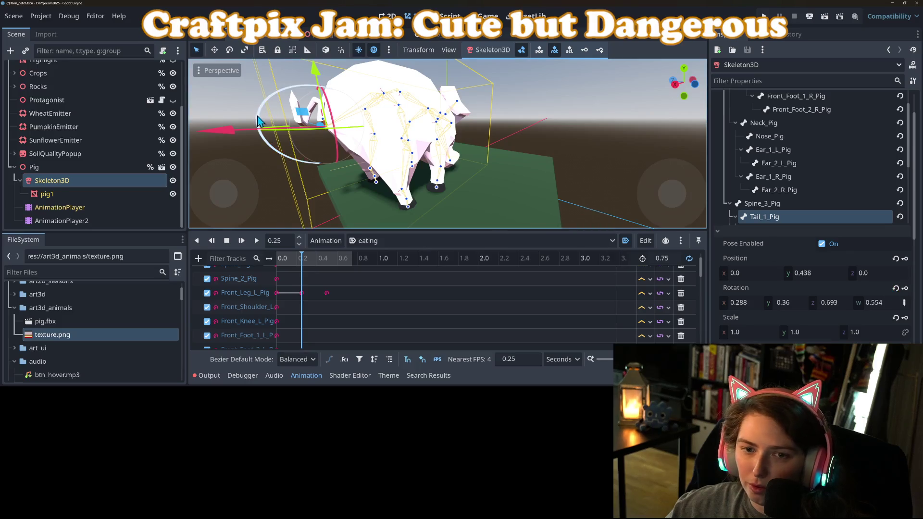
At 0.5 s, rotate the tail bone the opposite way
scroll(327, 136, "down", 3)
left_click(320, 265)
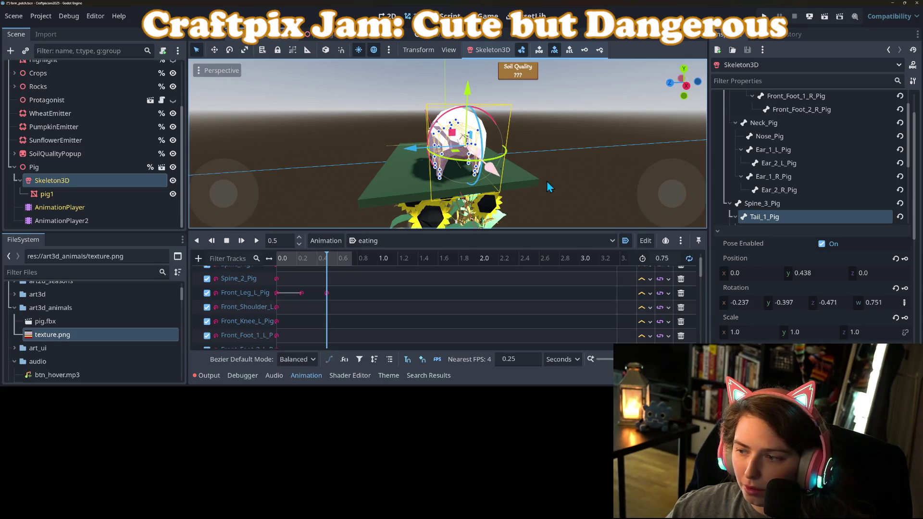
left_click_drag(506, 155, 500, 158)
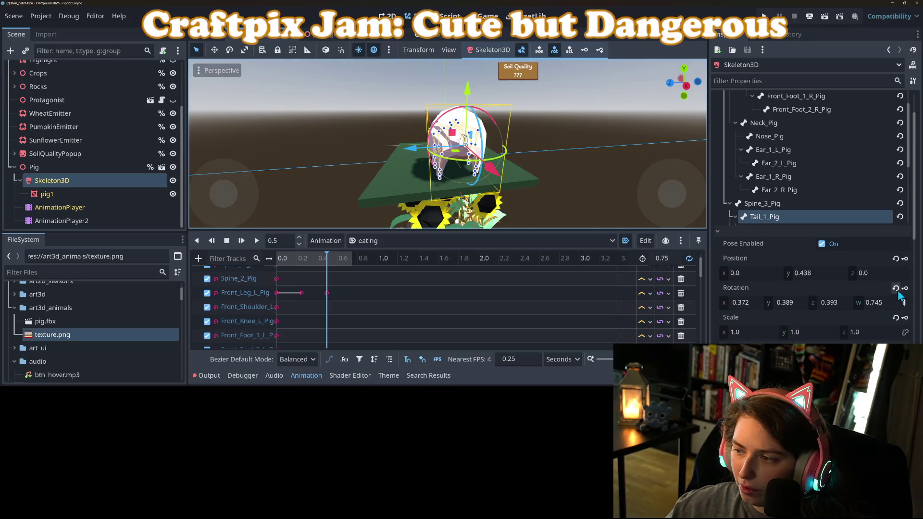
Preview the eating animation, rotate the tail further, and save the scene
scroll(405, 198, "up", 5)
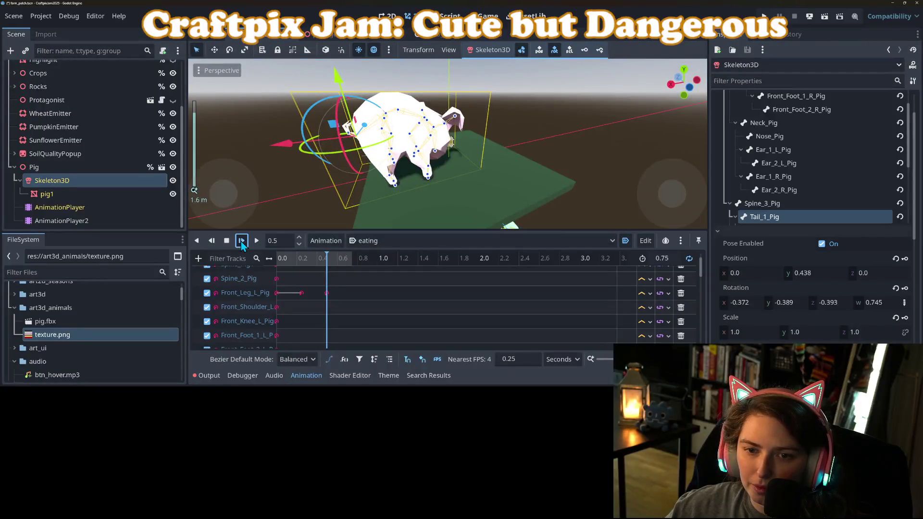
left_click(241, 240)
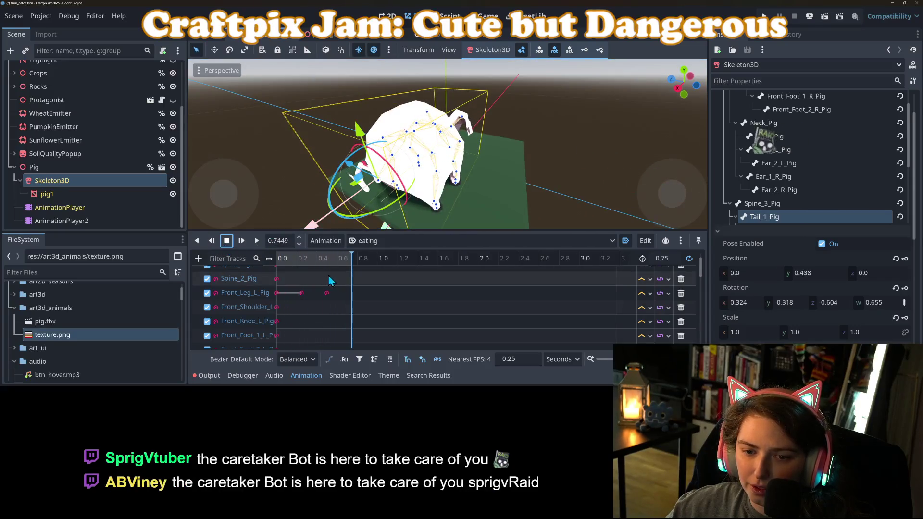
left_click(226, 240)
left_click_drag(379, 214, 411, 214)
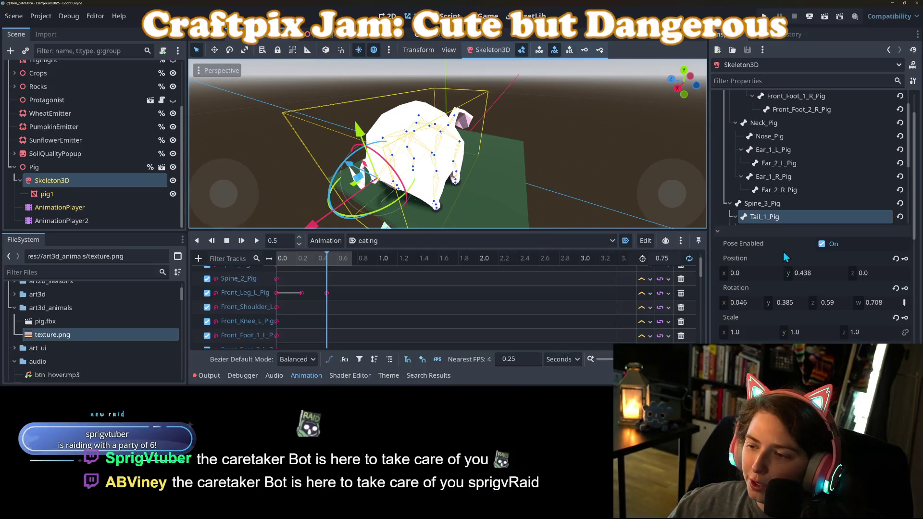
key("ctrl+s")
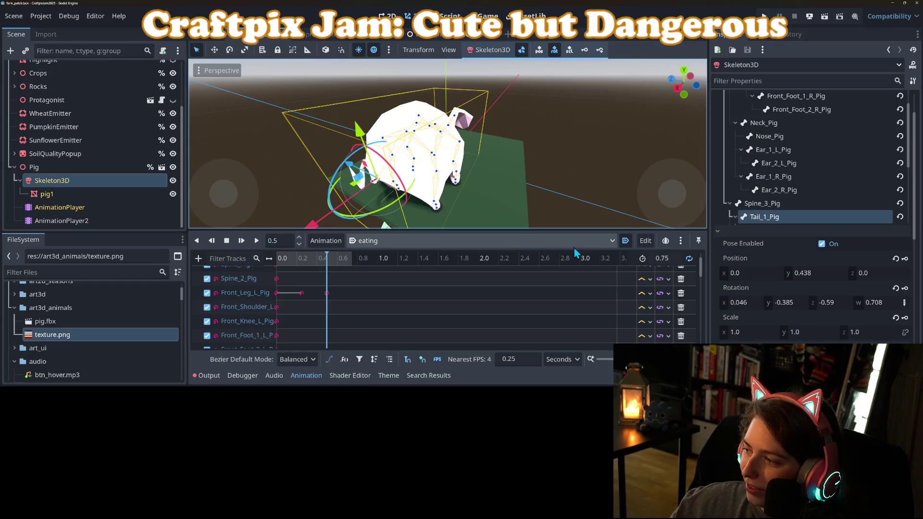
Orbit and zoom around the pig to watch the tail swing in the eating loop
scroll(401, 191, "down", 3)
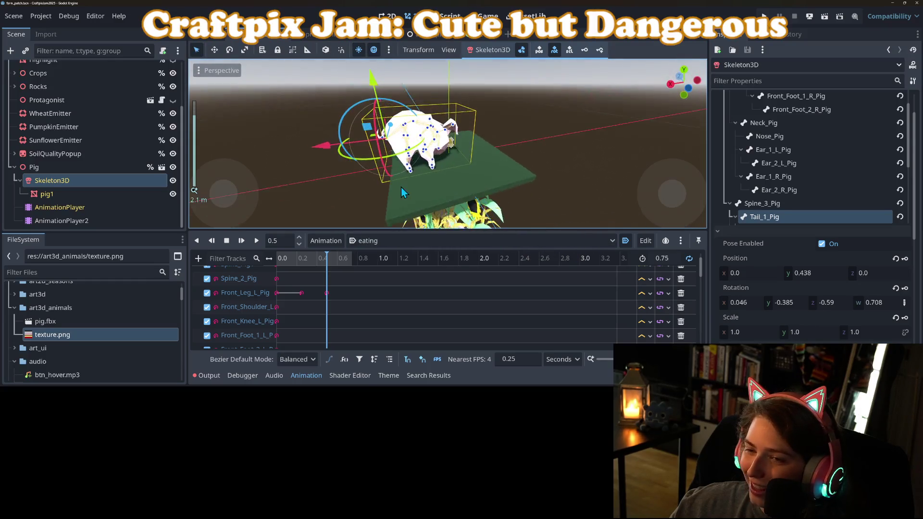
scroll(401, 189, "up", 2)
left_click_drag(409, 184, 428, 192)
scroll(428, 192, "up", 2)
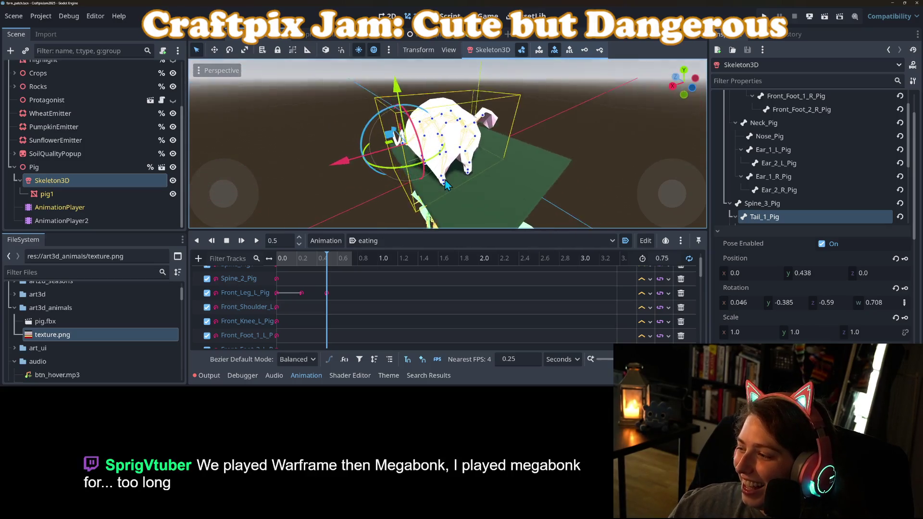
scroll(470, 184, "up", 2)
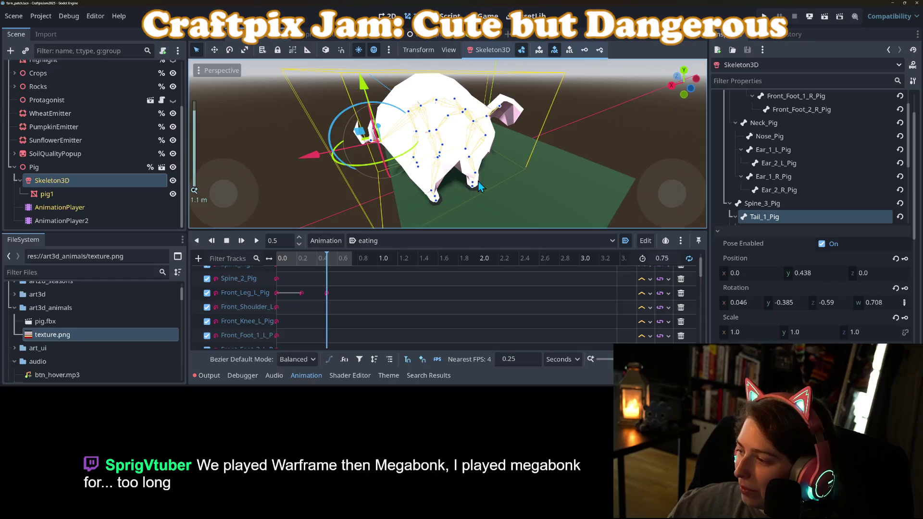
scroll(472, 187, "down", 1)
left_click_drag(472, 188, 405, 185)
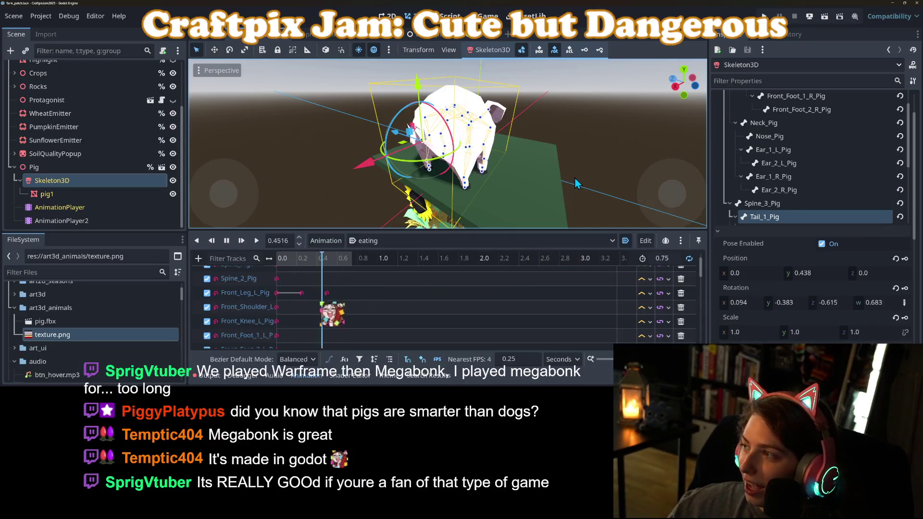
left_click_drag(575, 178, 438, 190)
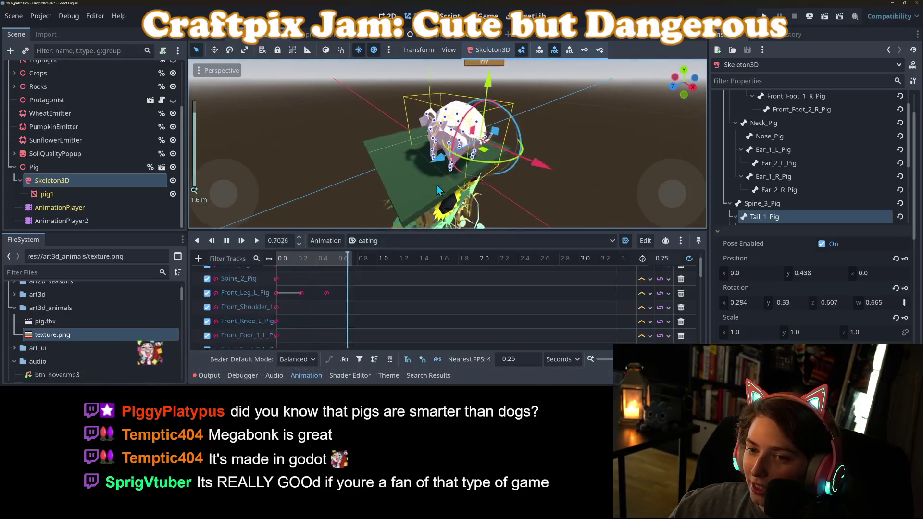
At 0.0 s, rotate Tail_1_Pig into a new pose, key its Rotation, and replay
scroll(375, 209, "up", 2)
left_click(278, 258)
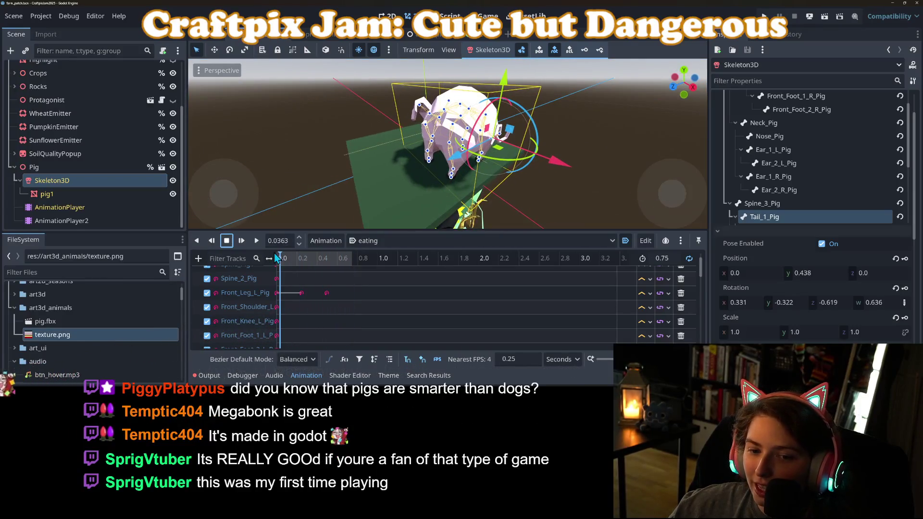
mouse_move(311, 259)
left_mouse_down()
mouse_move(346, 266)
mouse_move(277, 269)
left_mouse_up()
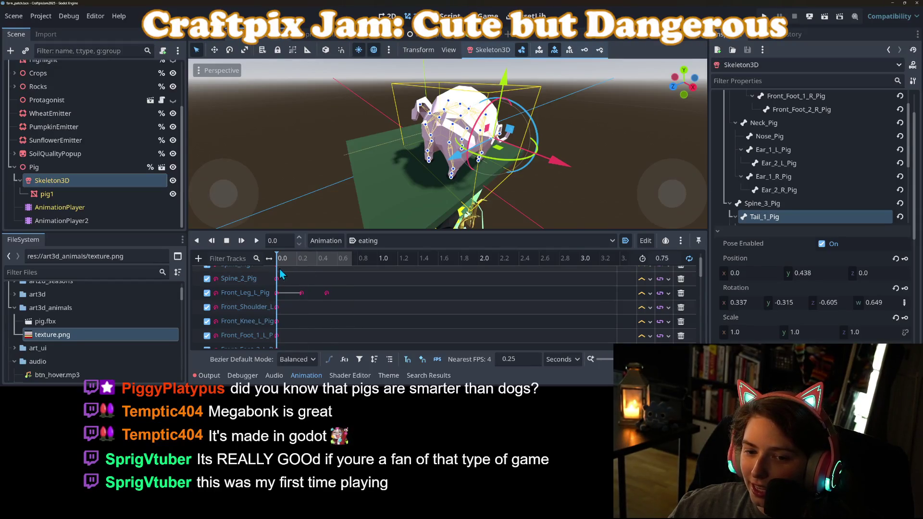
mouse_move(447, 132)
left_mouse_down()
mouse_move(429, 189)
mouse_move(448, 198)
left_mouse_up()
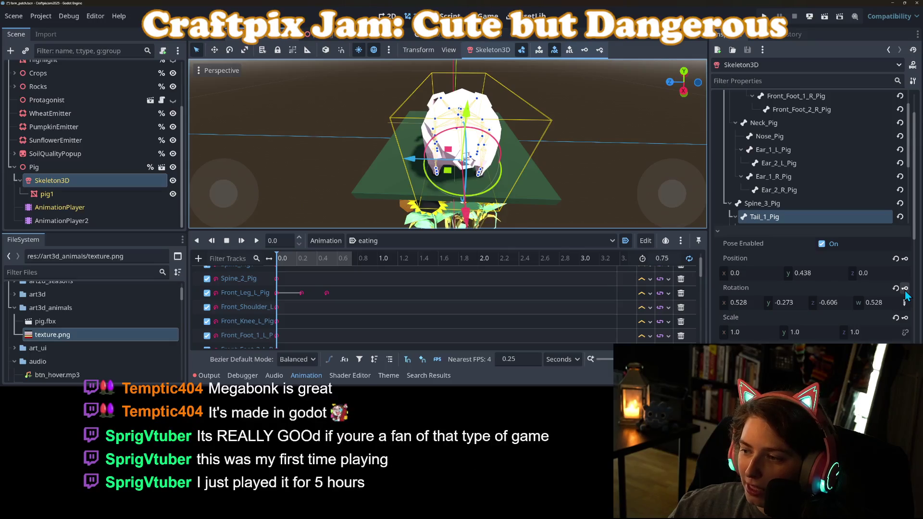
left_click_drag(465, 182, 464, 168)
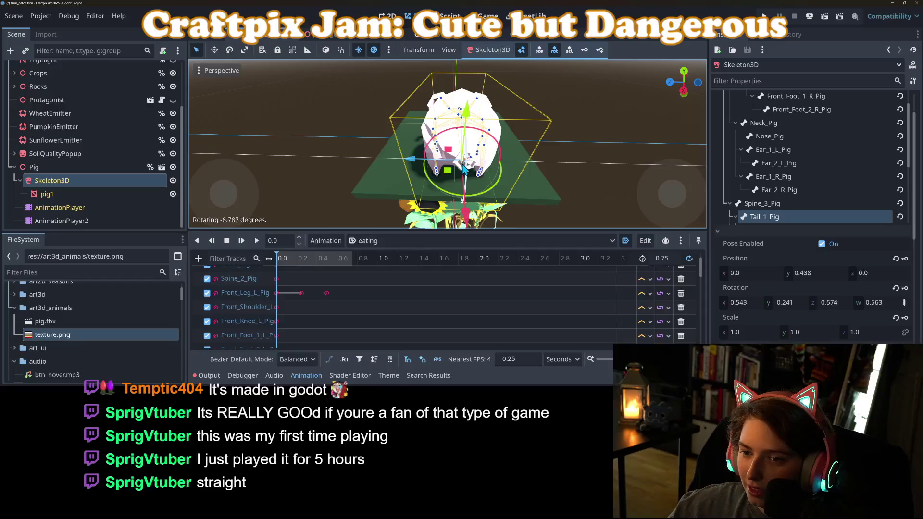
left_click(905, 288)
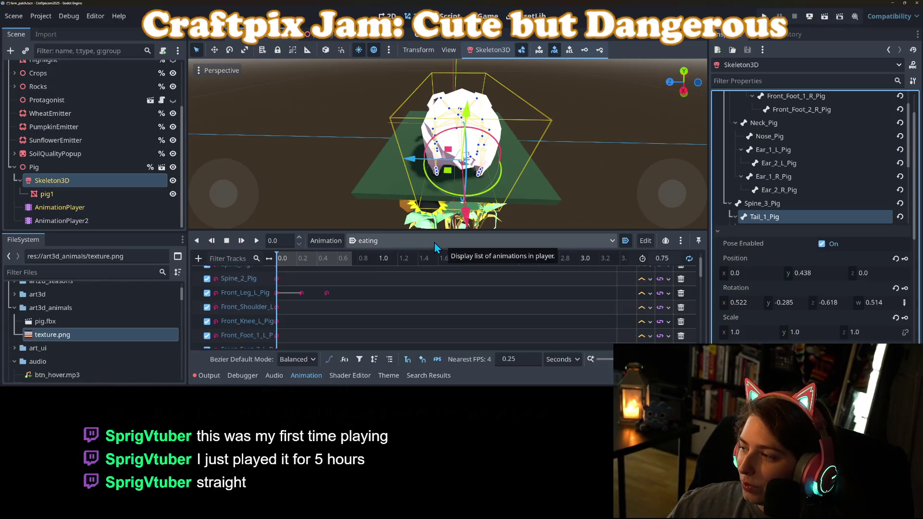
left_click(241, 241)
mouse_move(269, 192)
left_mouse_down()
mouse_move(315, 173)
mouse_move(355, 171)
left_mouse_up()
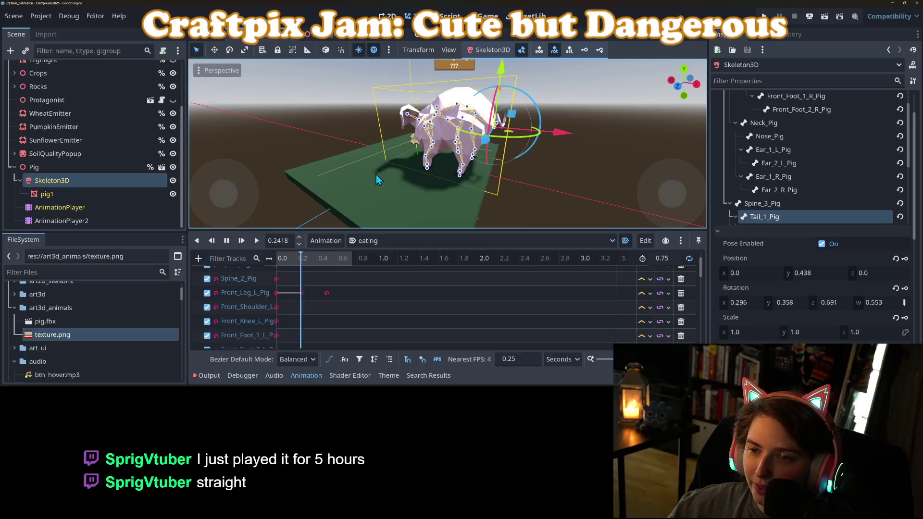
Deselect the tail bone, save the scene with Ctrl+S, and stop playback at 0.0 s
mouse_move(454, 187)
left_mouse_down()
mouse_move(421, 200)
mouse_move(384, 193)
left_mouse_up()
scroll(380, 190, "up", 2)
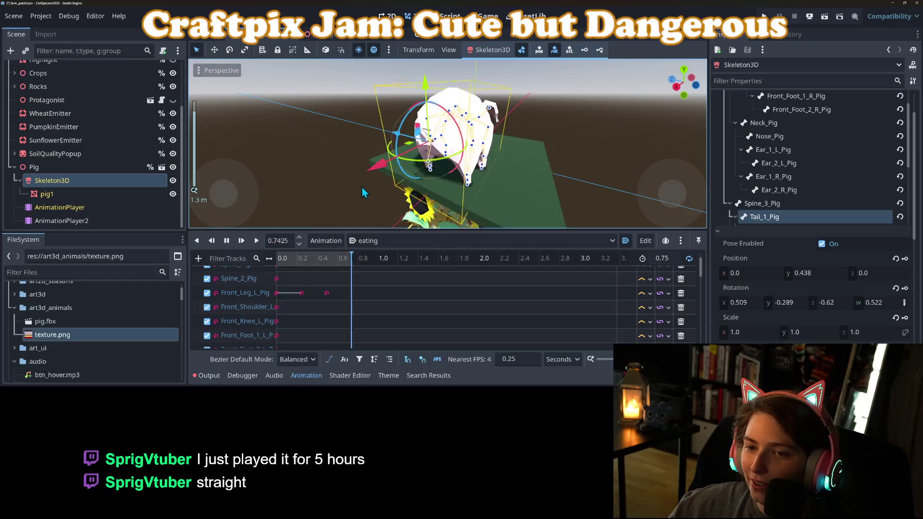
left_click(370, 188)
scroll(364, 197, "down", 4)
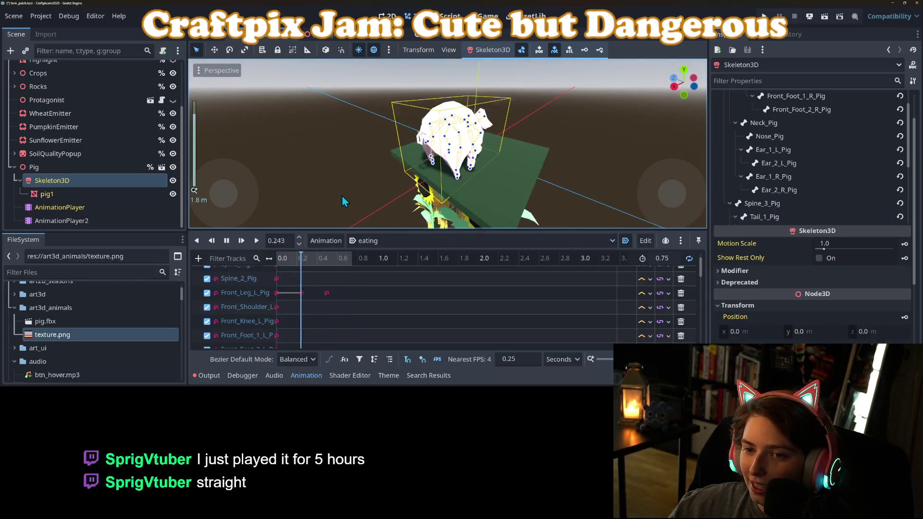
left_click_drag(363, 201, 474, 207)
key("ctrl+s")
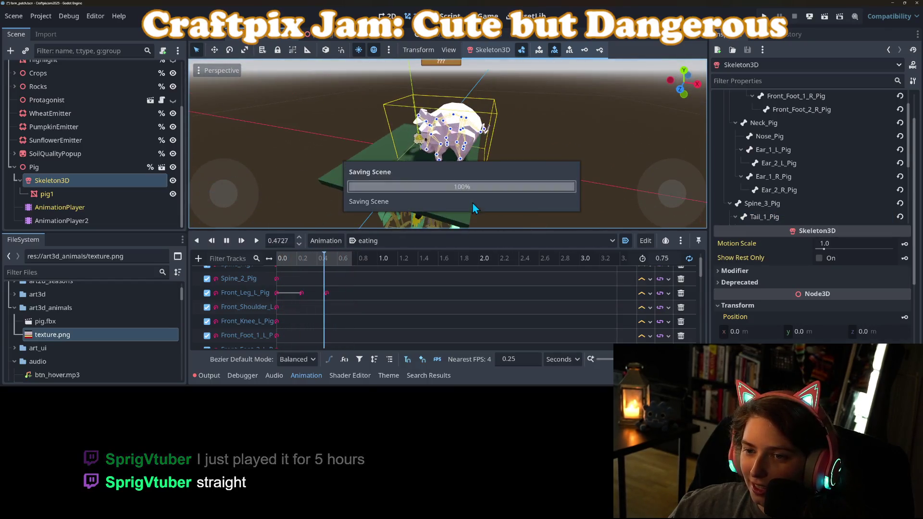
left_click(227, 242)
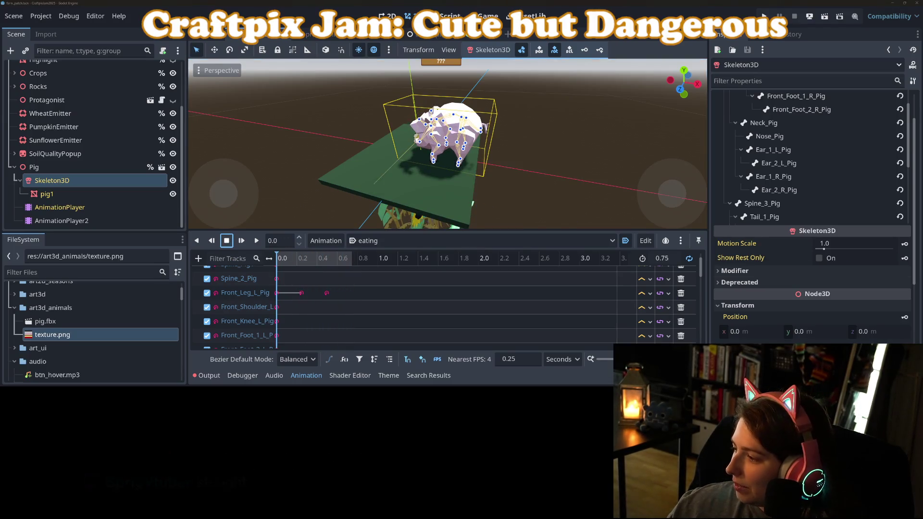
key("alt+Tab")
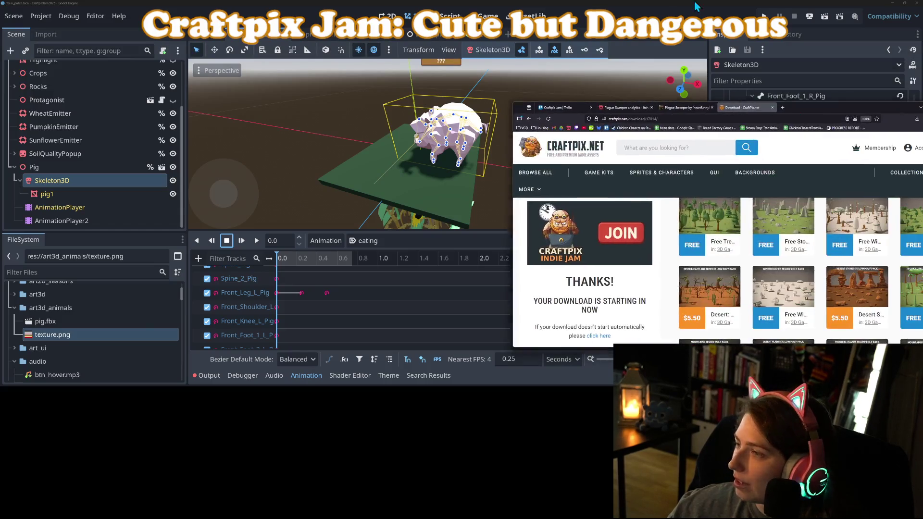
In a new Firefox tab, search Twitch for the chatter's channel name
left_click(259, 7)
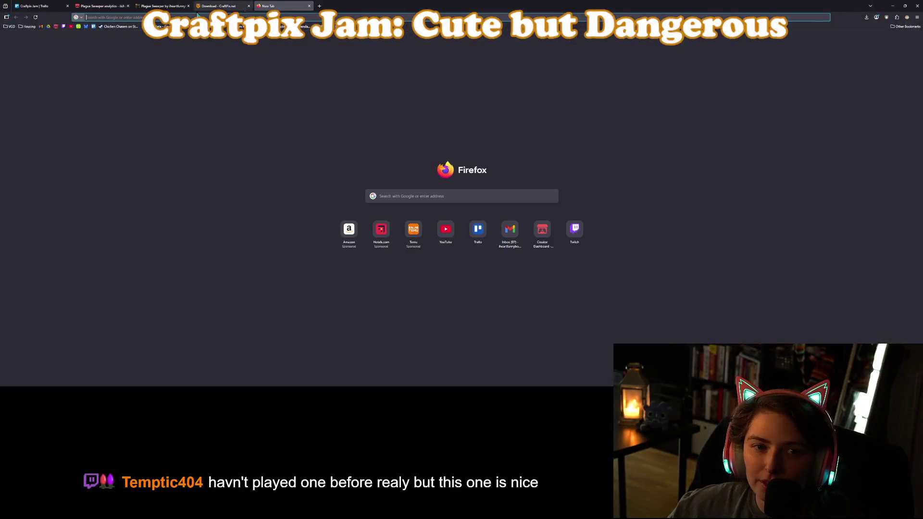
left_click(64, 27)
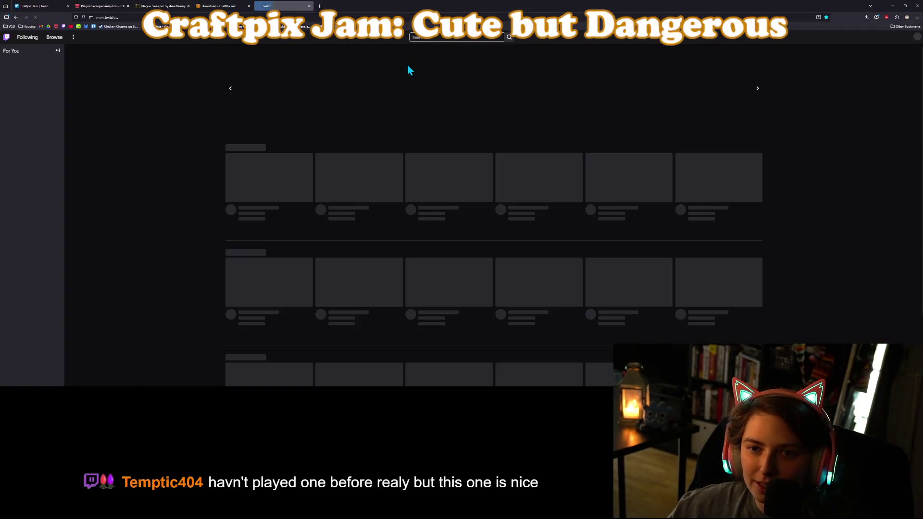
left_click(453, 37)
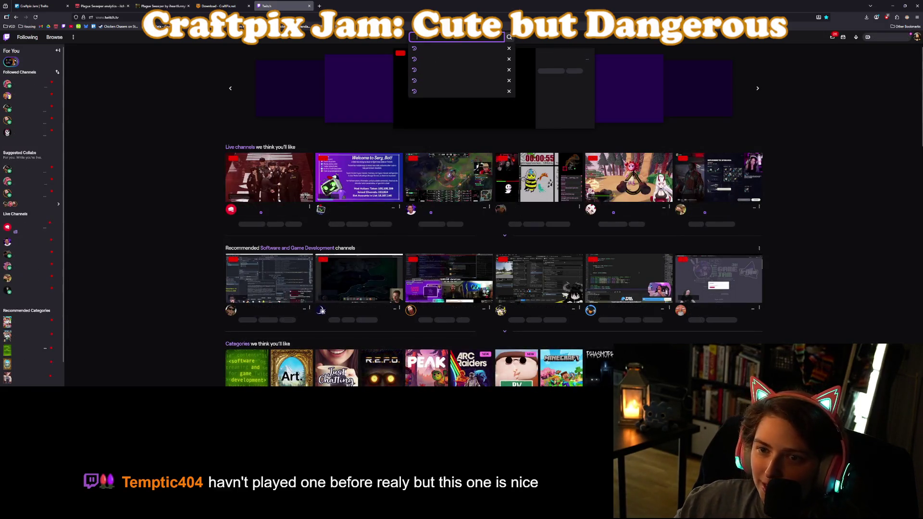
type("sprig")
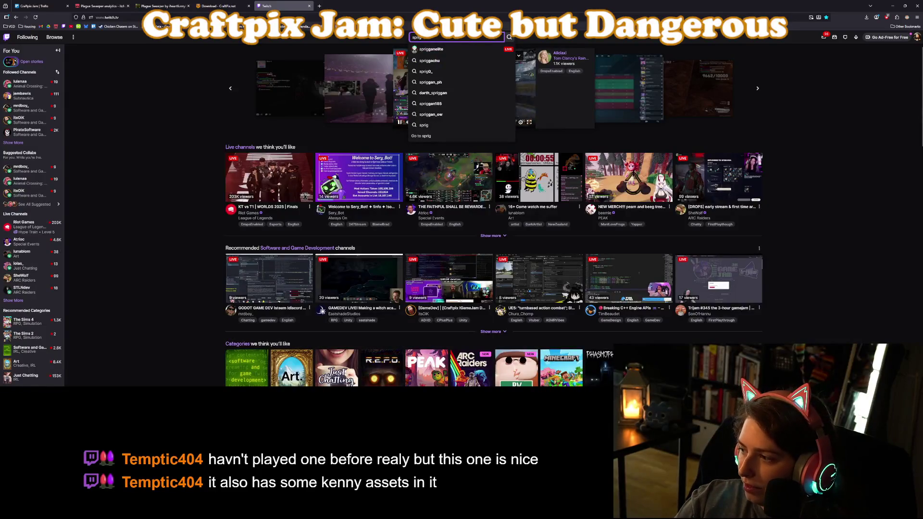
type(" vtuber")
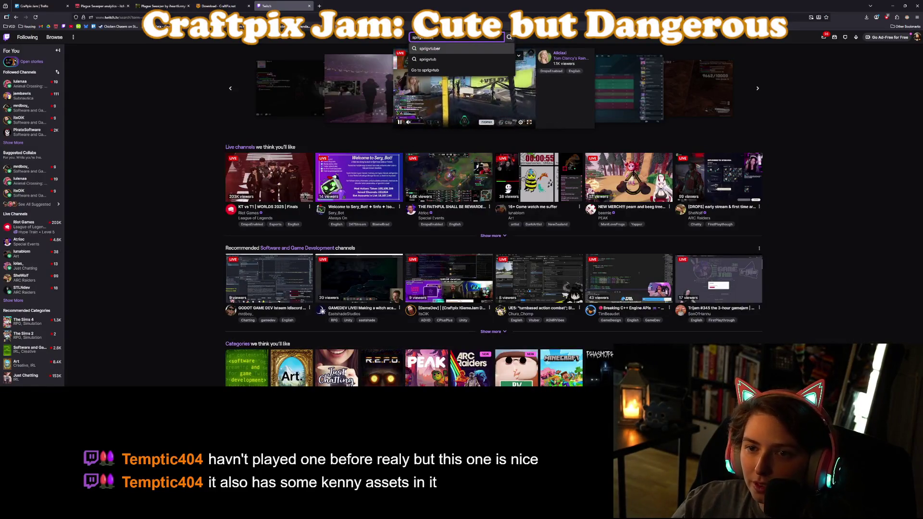
key("Return")
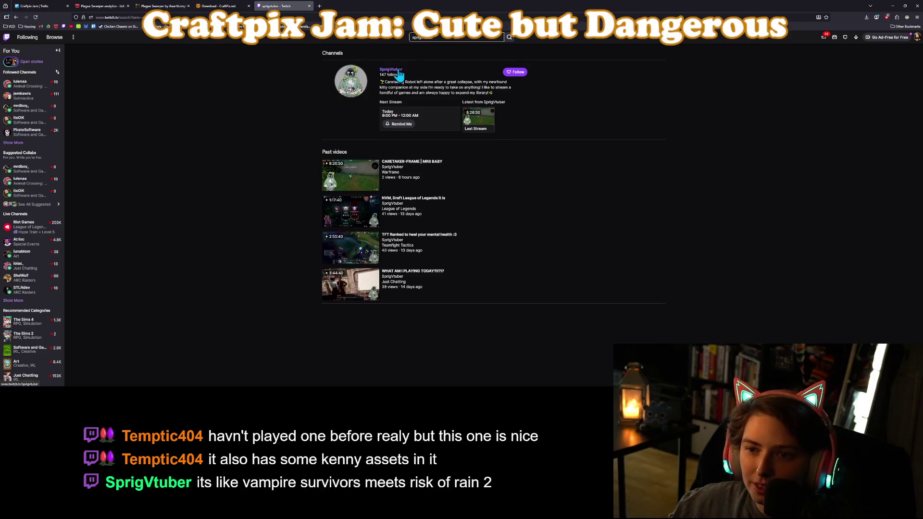
Open the found channel, follow it, and show its Videos tab
left_click(483, 118)
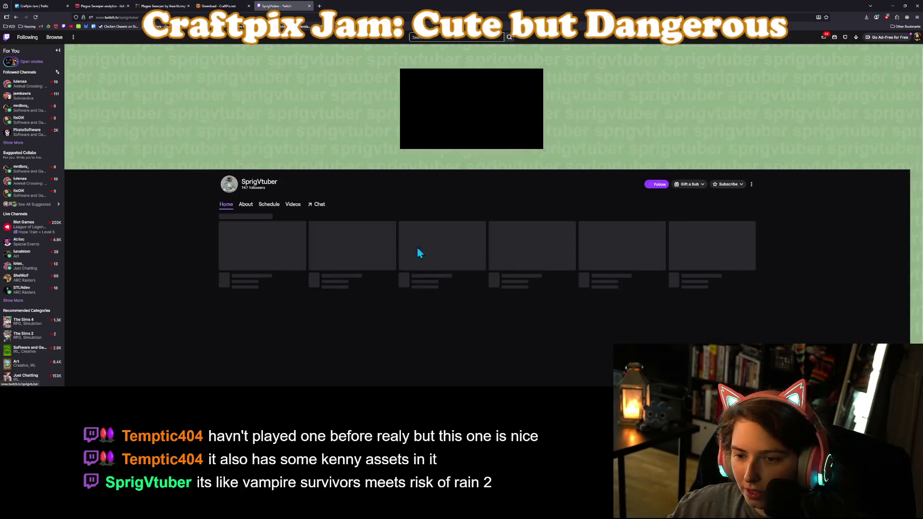
left_click(656, 184)
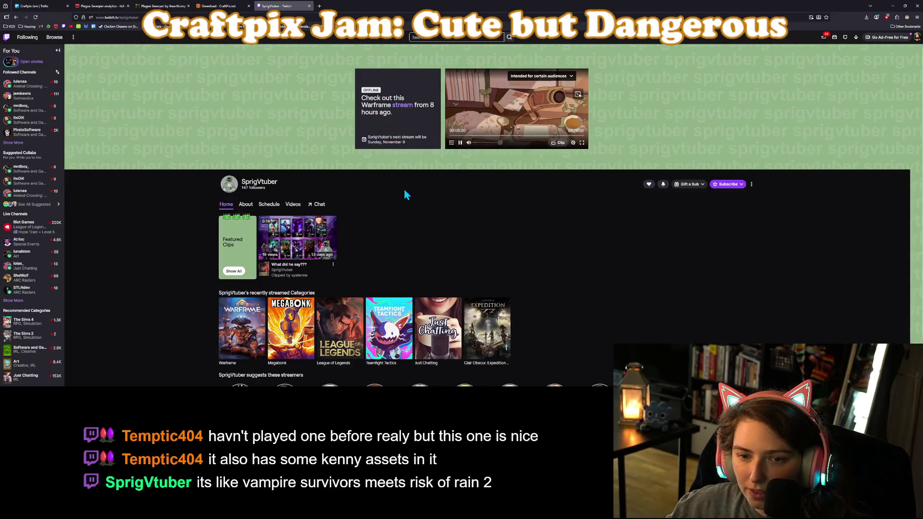
scroll(317, 286, "down", 1)
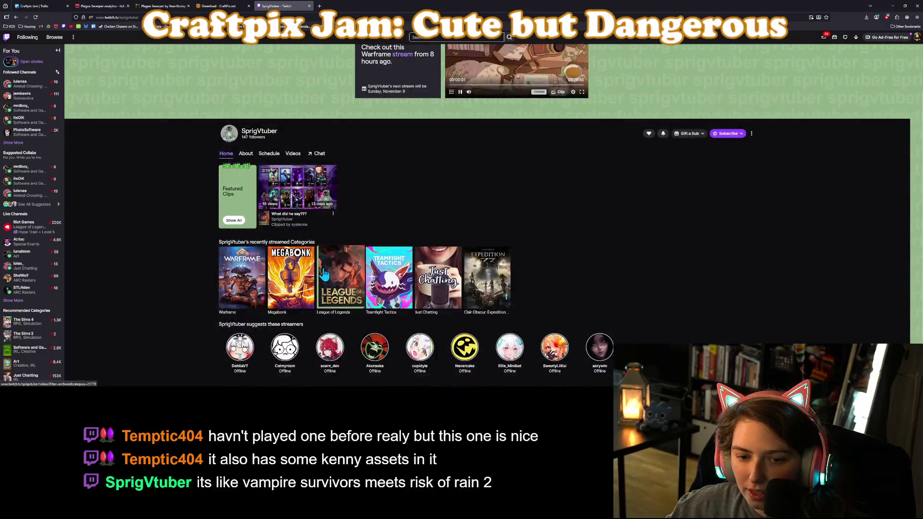
scroll(323, 274, "up", 1)
left_click(294, 205)
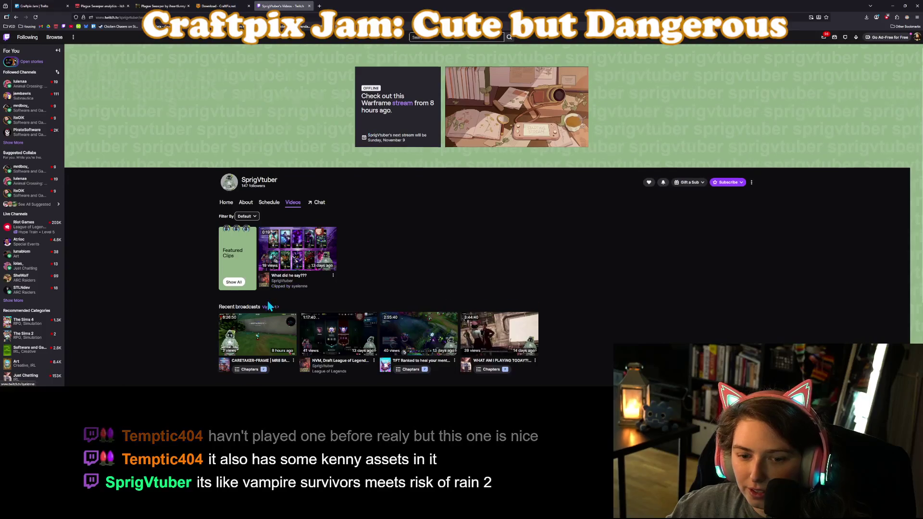
Play the first video under the channel's Recent broadcasts
scroll(289, 271, "down", 1)
left_click(289, 270)
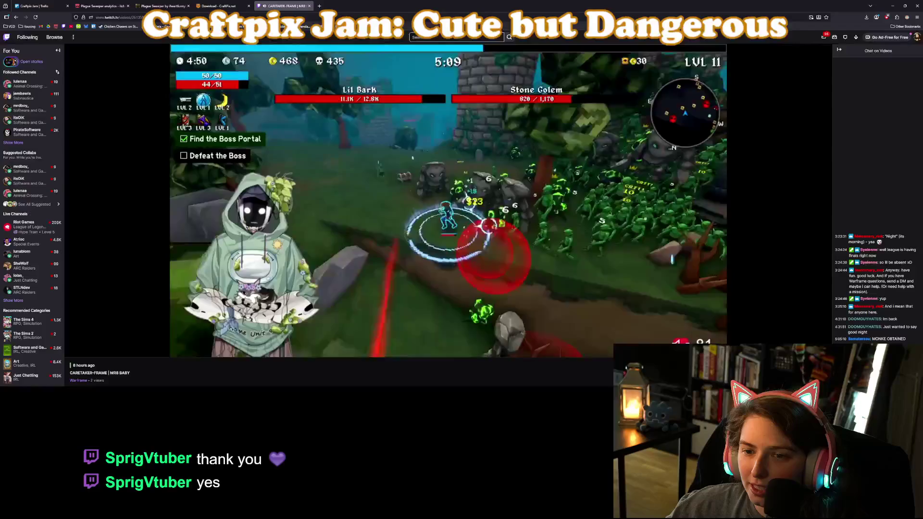
mouse_move(596, 278)
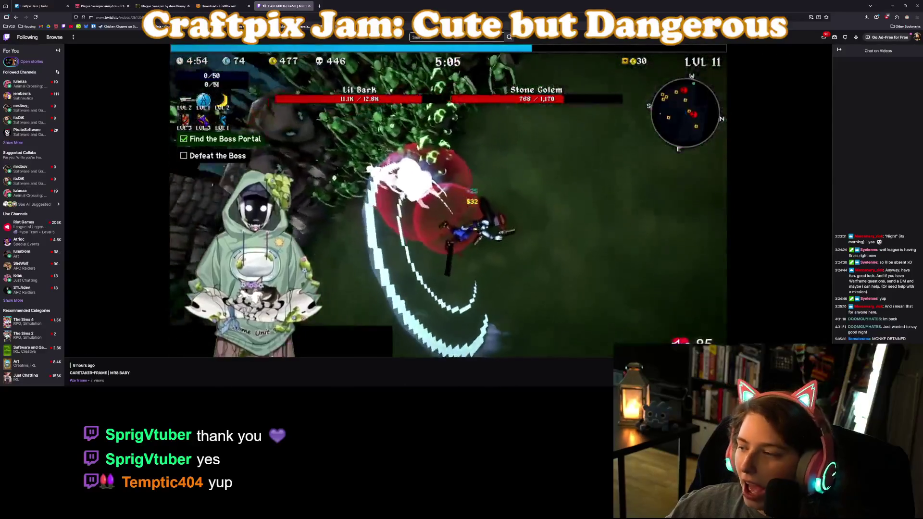
key("alt+Tab")
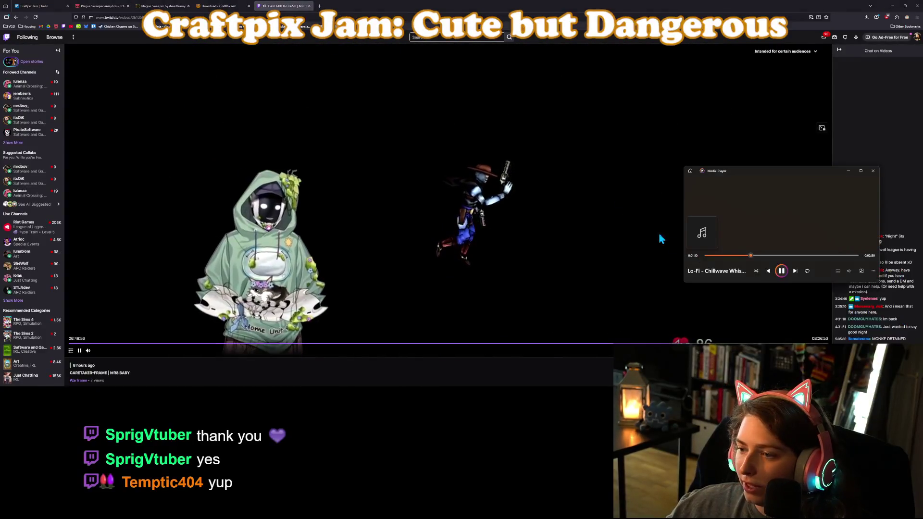
Bring the Twitch broadcast back in front of Media Player and keep watching
left_click(779, 278)
key("alt+Tab")
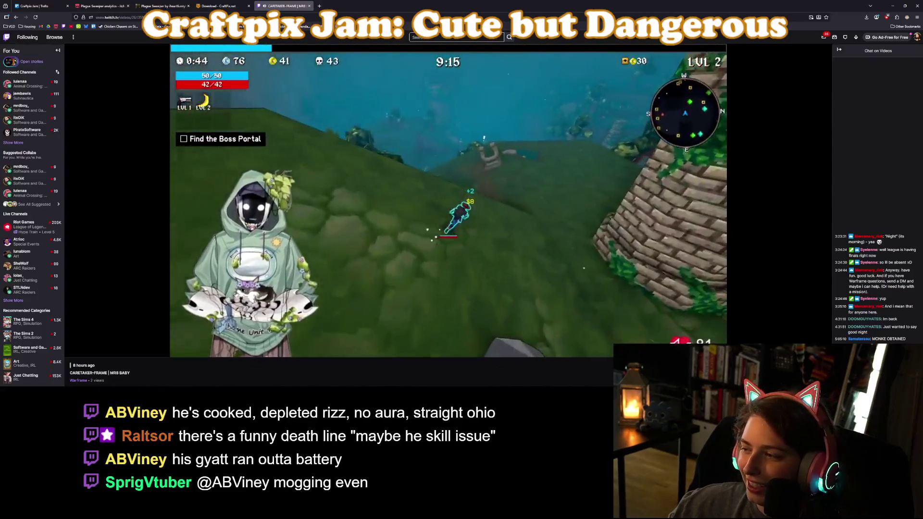
mouse_move(704, 181)
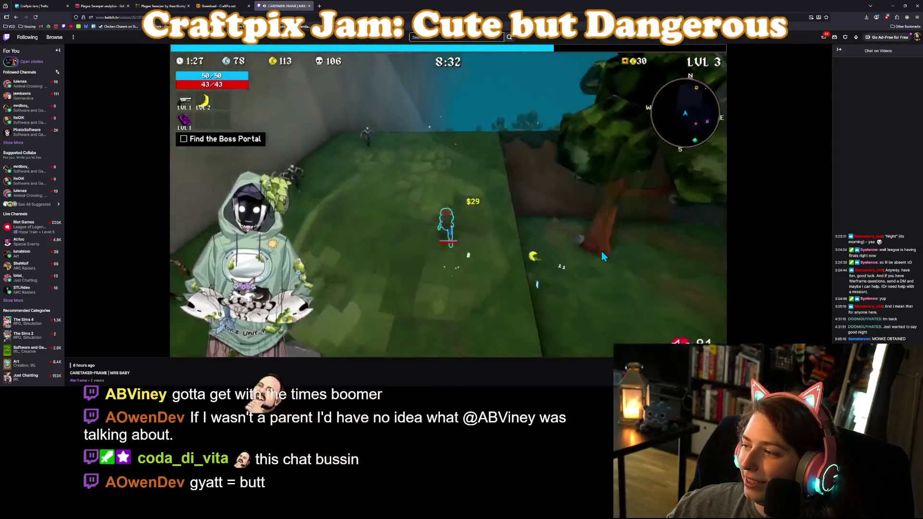
Pause the past broadcast once the run reaches level 6
mouse_move(601, 249)
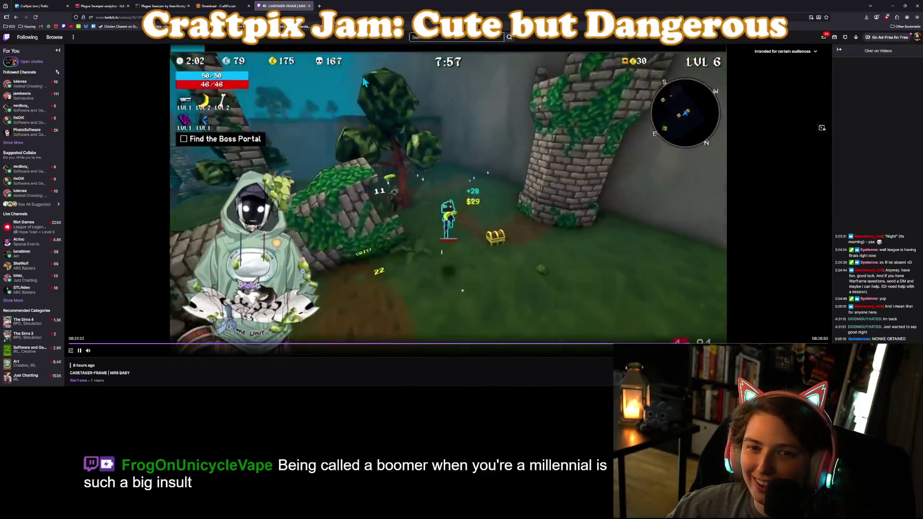
left_click(80, 352)
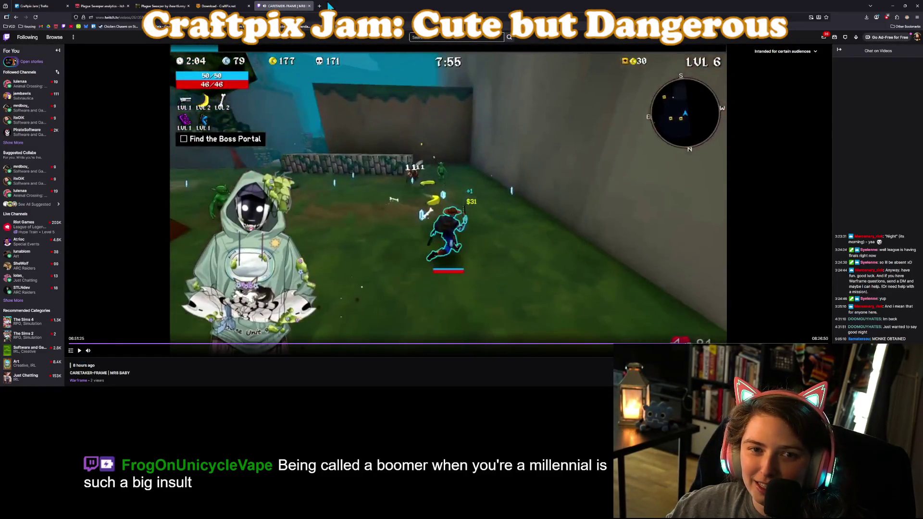
Minimize the browser and the Media Player mini window to return to the Godot pig scene
left_click(893, 5)
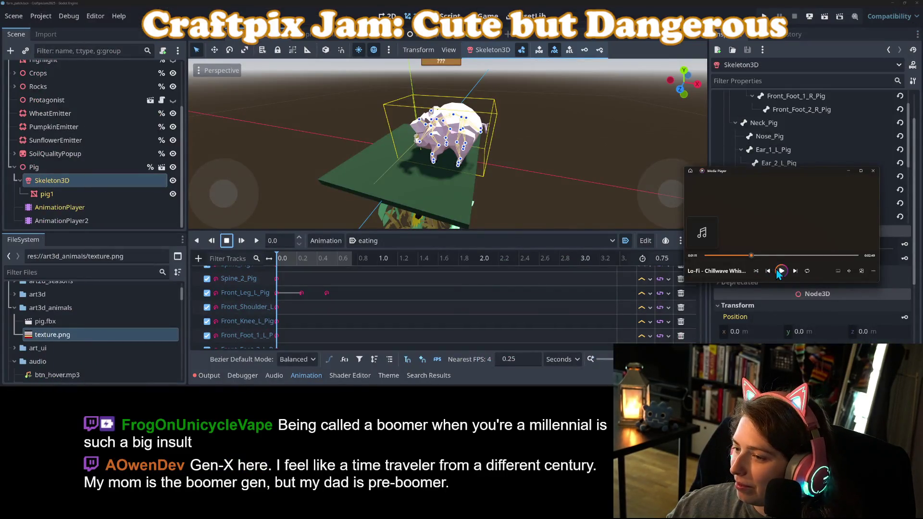
left_click(848, 171)
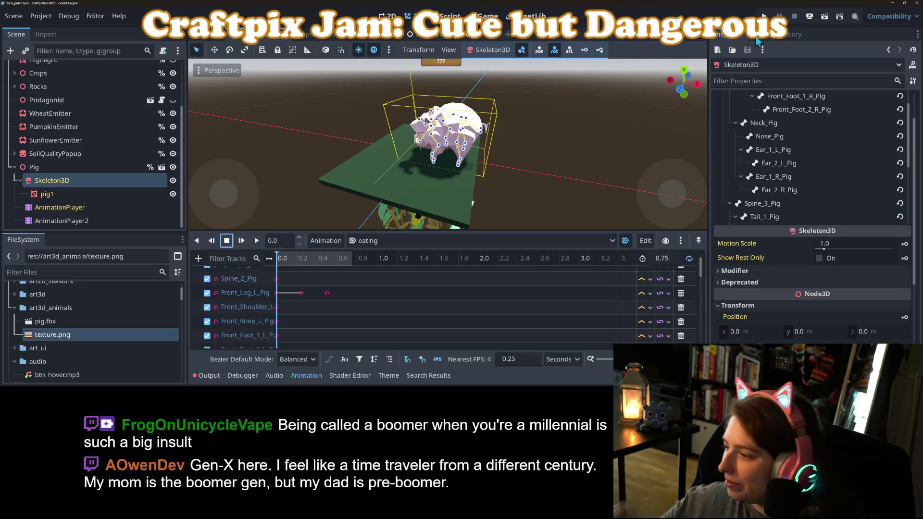
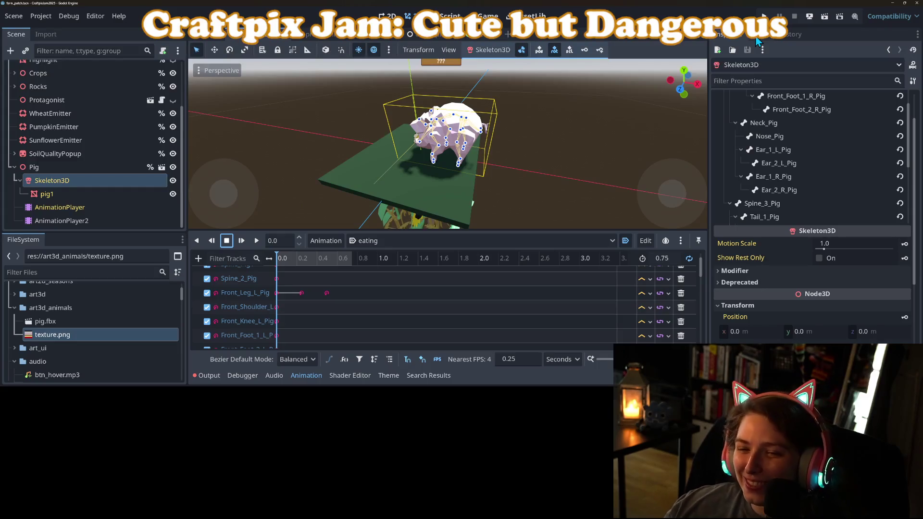
Preview the pig's eating animation and select AnimationPlayer2
scroll(491, 177, "down", 3)
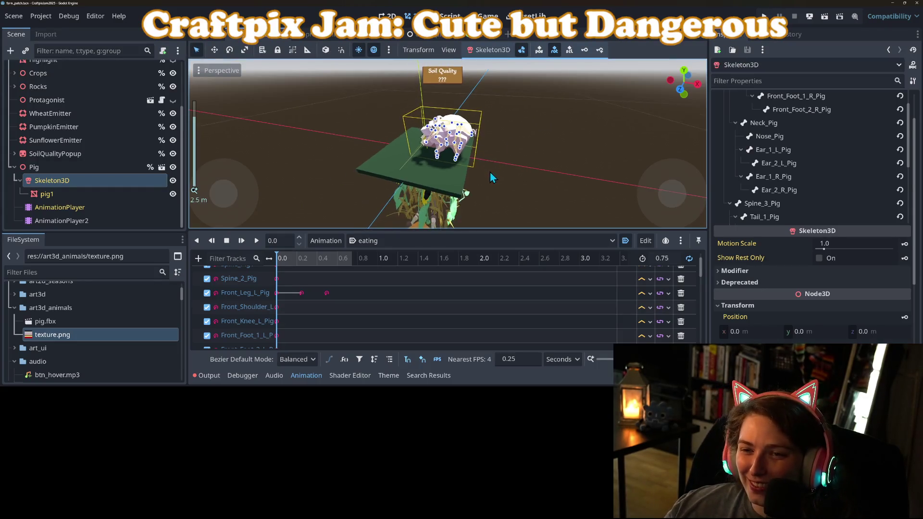
scroll(491, 176, "up", 3)
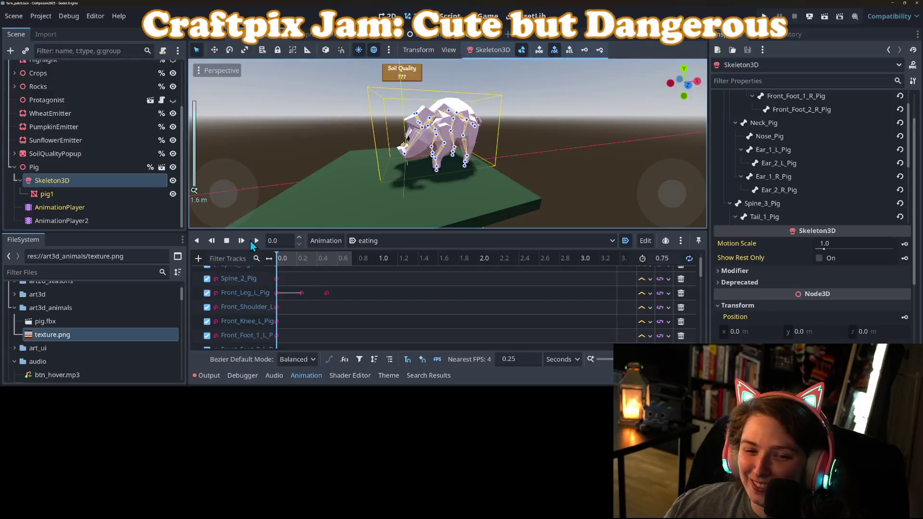
left_click(242, 241)
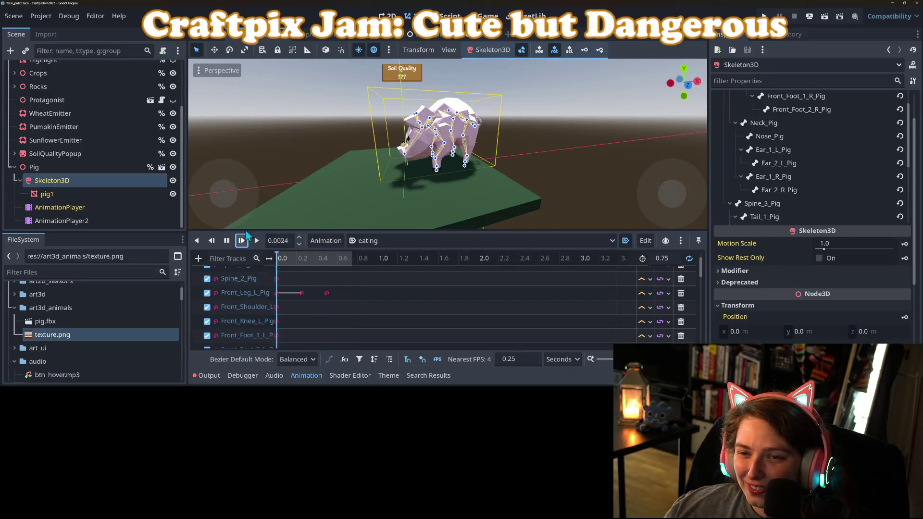
scroll(321, 201, "down", 3)
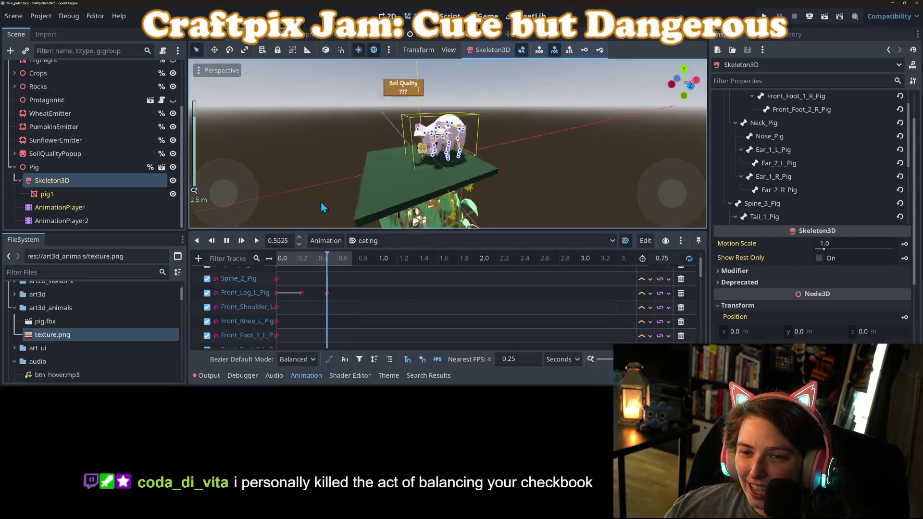
left_click(87, 220)
Try a Speed Scale of 0.1 on AnimationPlayer2, save, and replay the eating animation
left_click(859, 127)
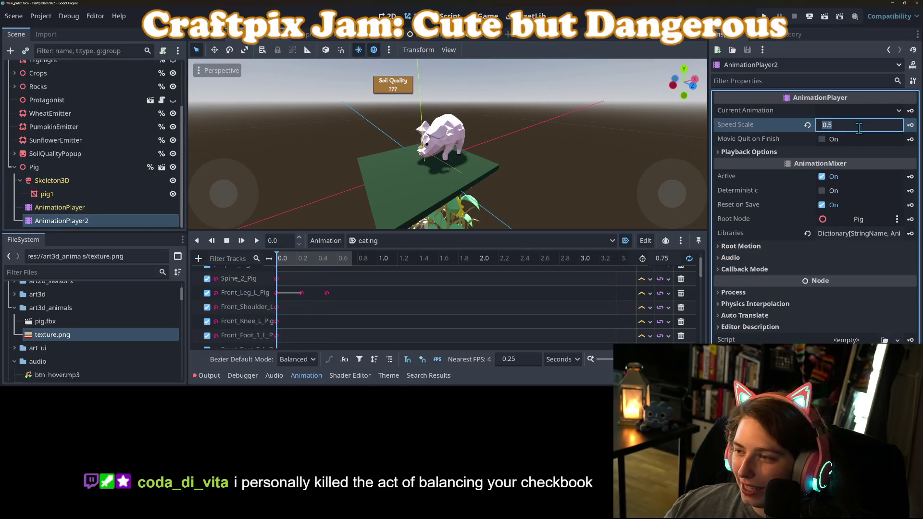
type("0.1")
key("Return")
key("ctrl+s")
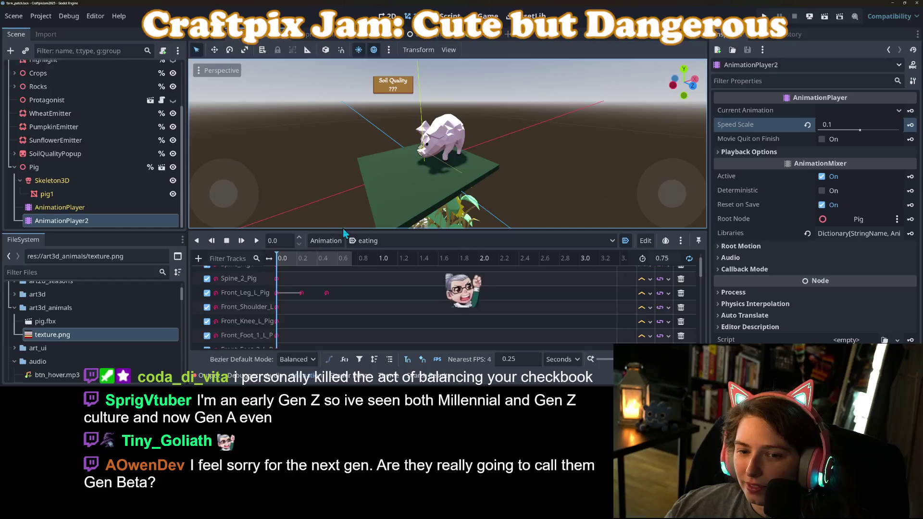
left_click(241, 240)
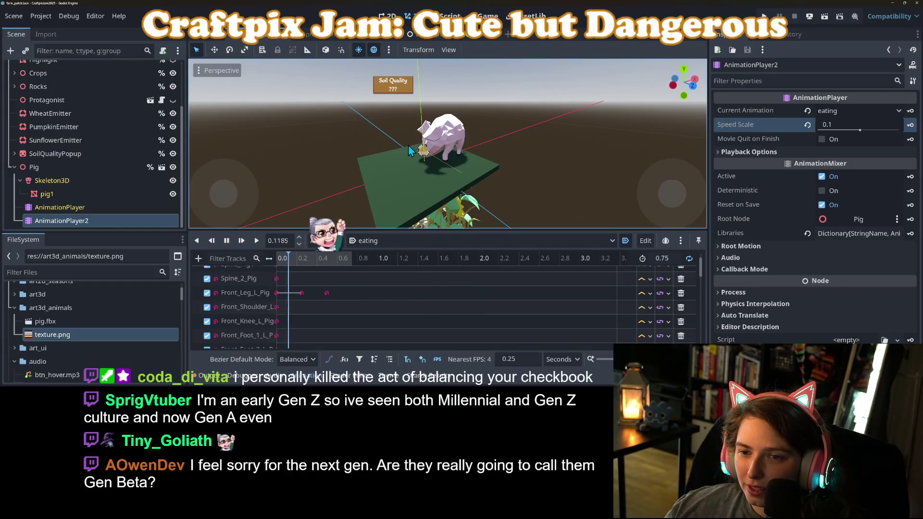
left_click_drag(393, 161, 475, 157)
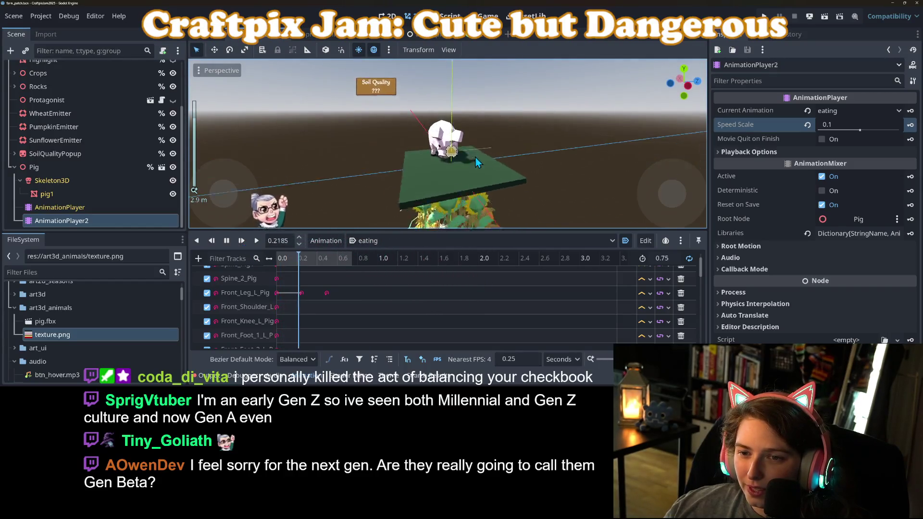
Change the Speed Scale to 0.2 and save the scene
left_click(849, 124)
type("0.2")
key("Return")
key("ctrl+s")
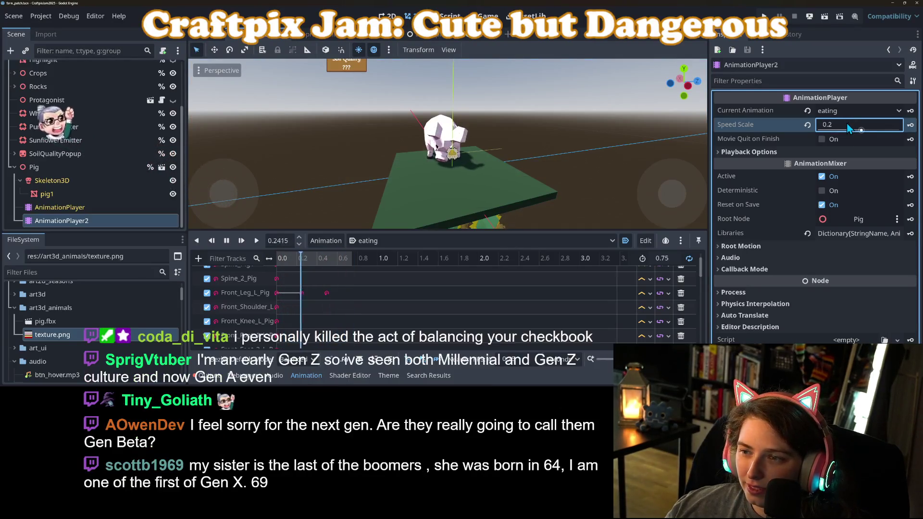
Try a Speed Scale of 0.5, then settle on 0.3
double_click(844, 123)
type(".5")
key("Return")
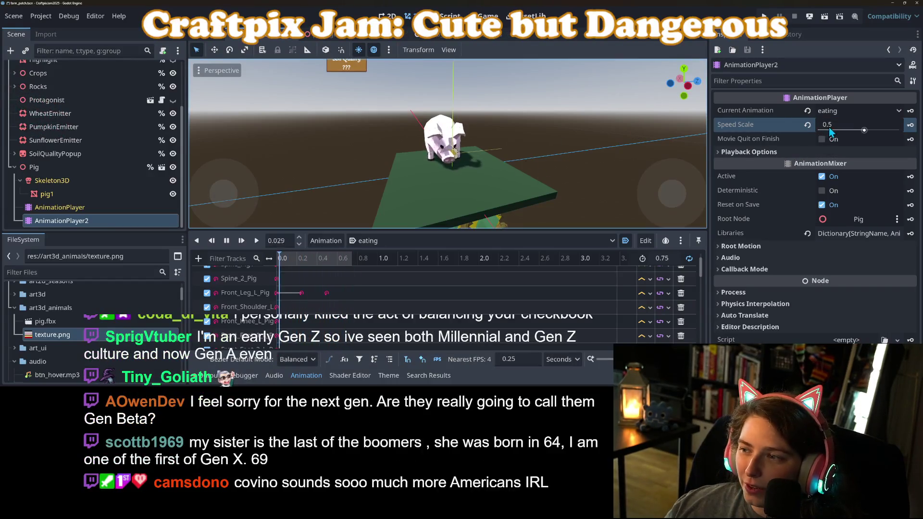
double_click(829, 124)
type(".3")
key("Return")
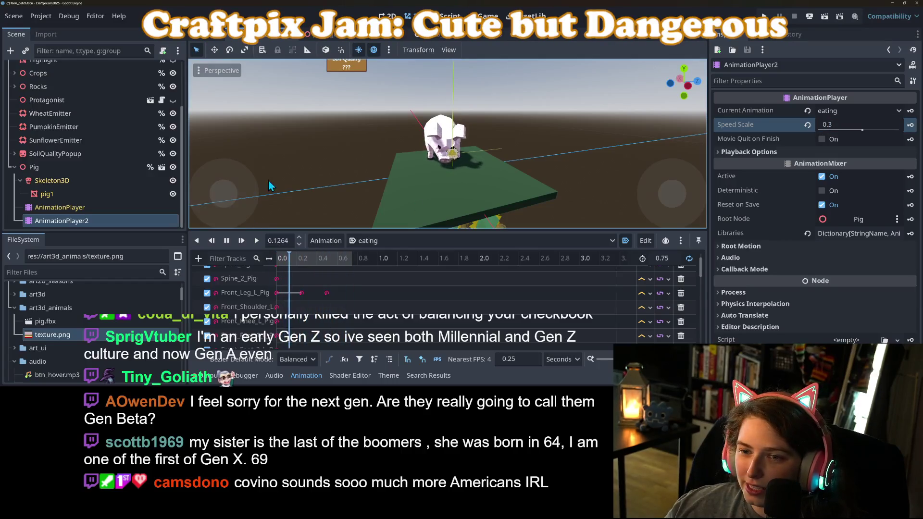
Stop the playback and move the playhead to 0.25 seconds
scroll(498, 188, "up", 3)
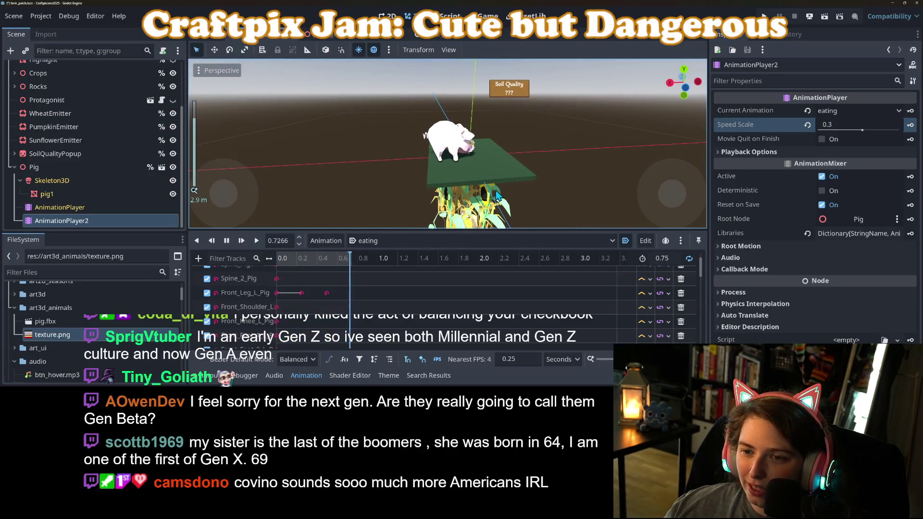
scroll(420, 168, "up", 5)
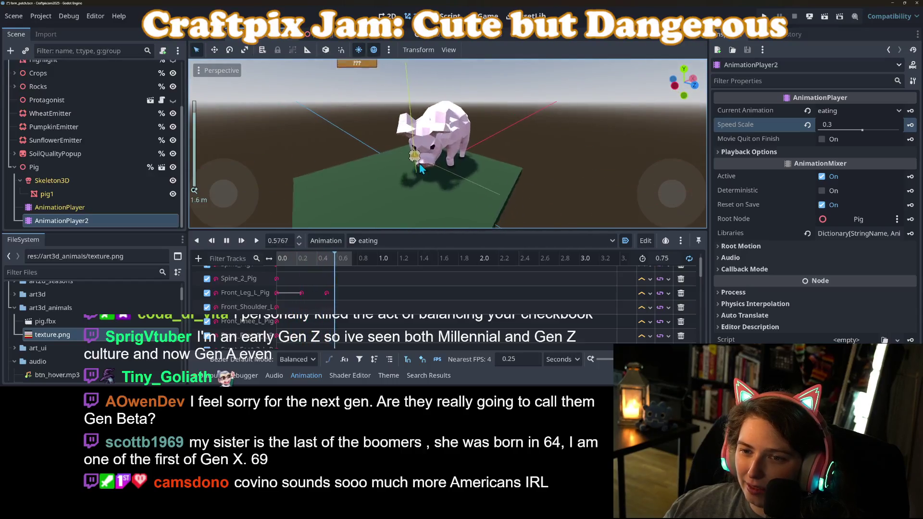
scroll(420, 168, "up", 2)
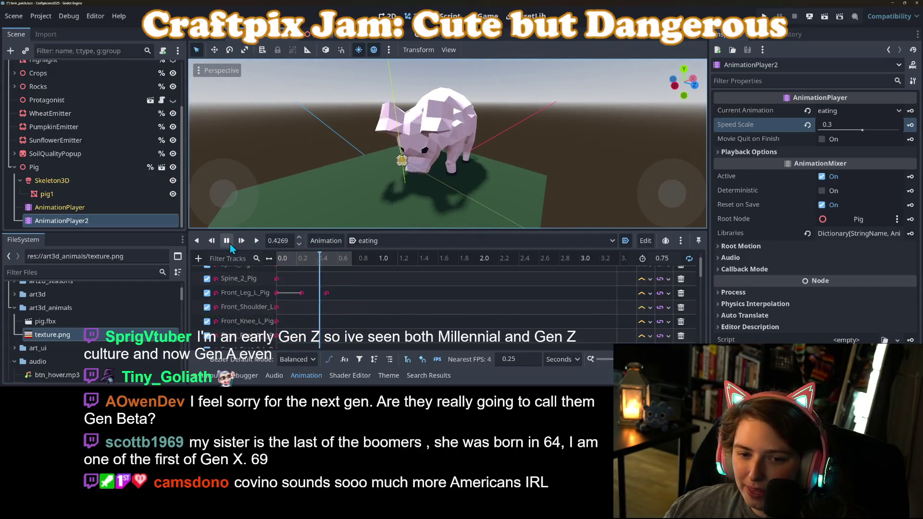
left_click(227, 240)
left_click(227, 240)
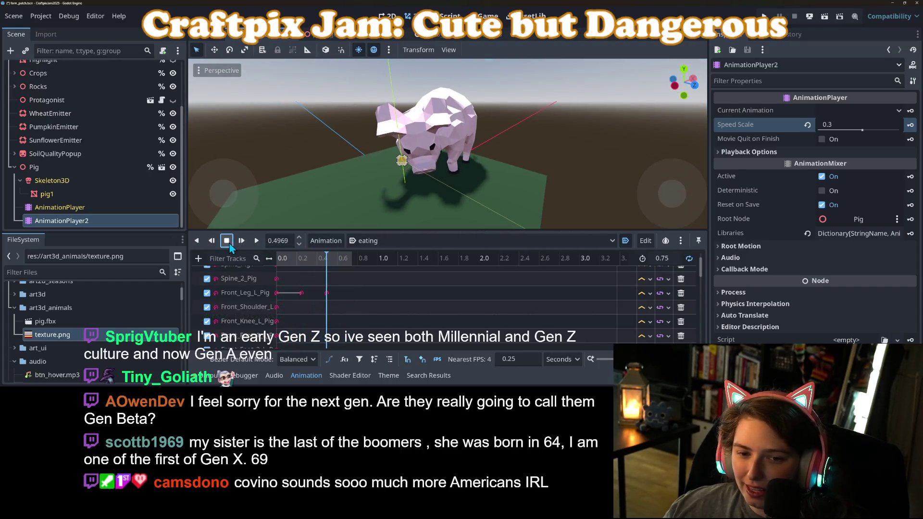
left_click(290, 261)
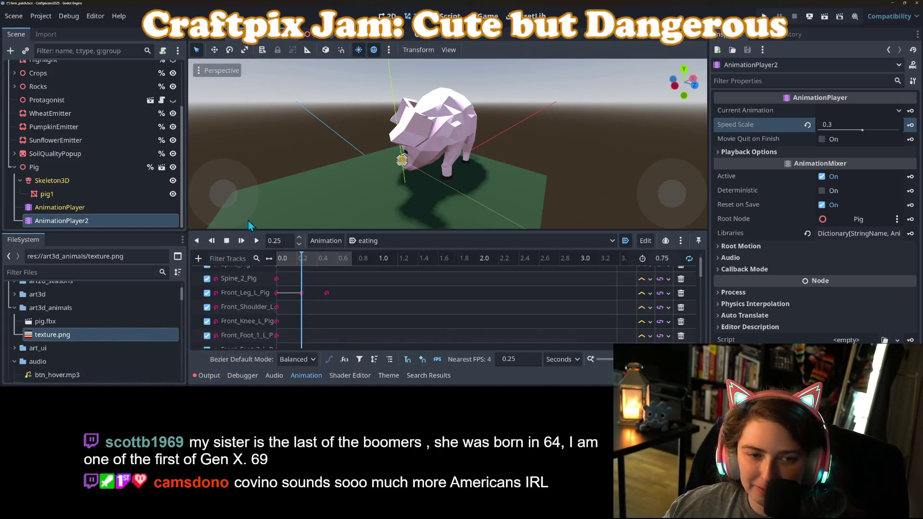
In Skeleton3D bone mode, rotate Spine_3_Pig and key its rotation at 0.25 seconds
left_click(54, 180)
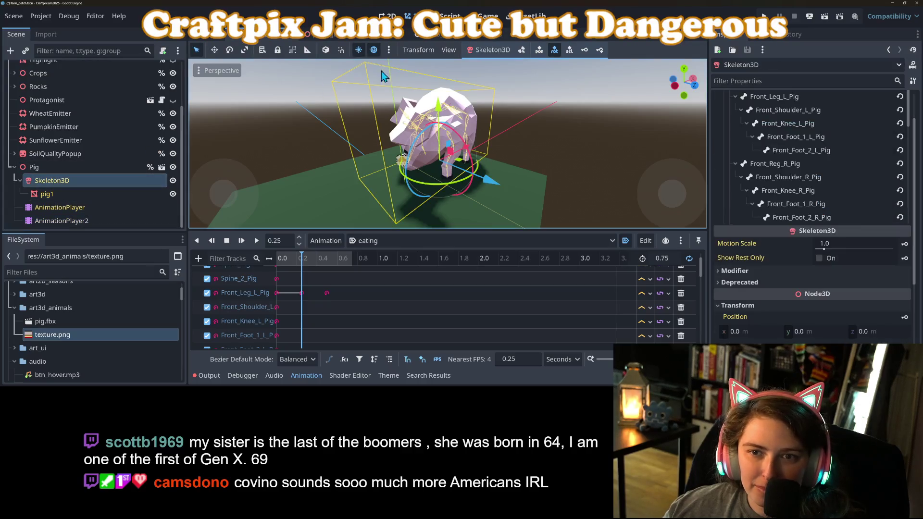
left_click(522, 49)
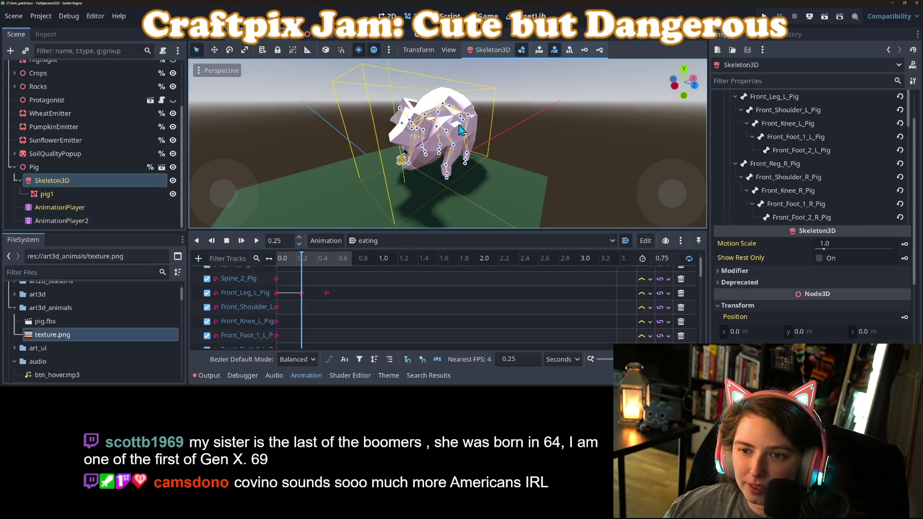
left_click_drag(461, 144, 413, 154)
left_click(464, 104)
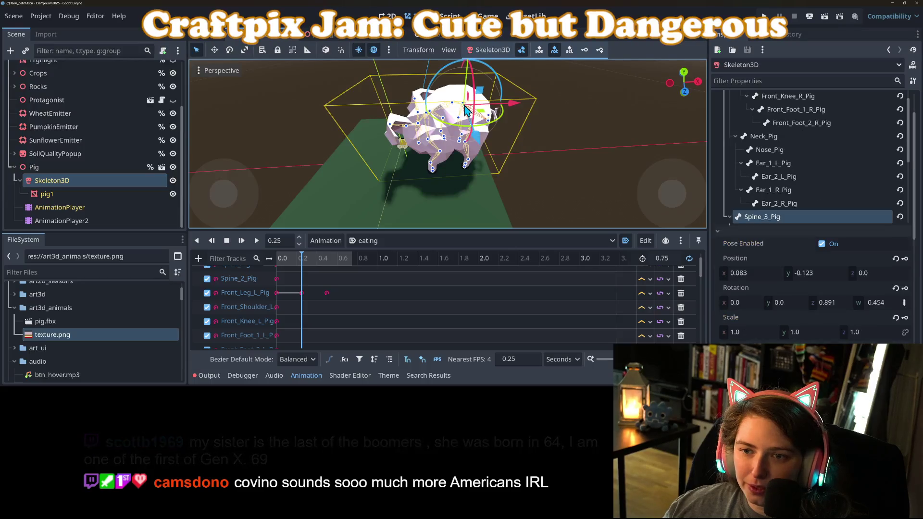
left_click_drag(488, 126, 495, 122)
left_click(905, 288)
At 0.5 seconds, rotate Spine_3_Pig about 10 degrees the other way and key it
left_click(326, 260)
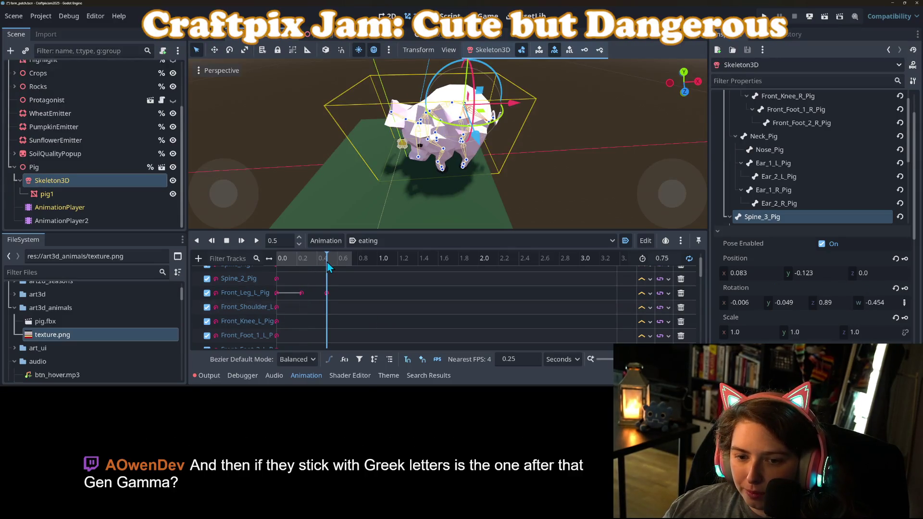
left_click_drag(494, 122, 504, 123)
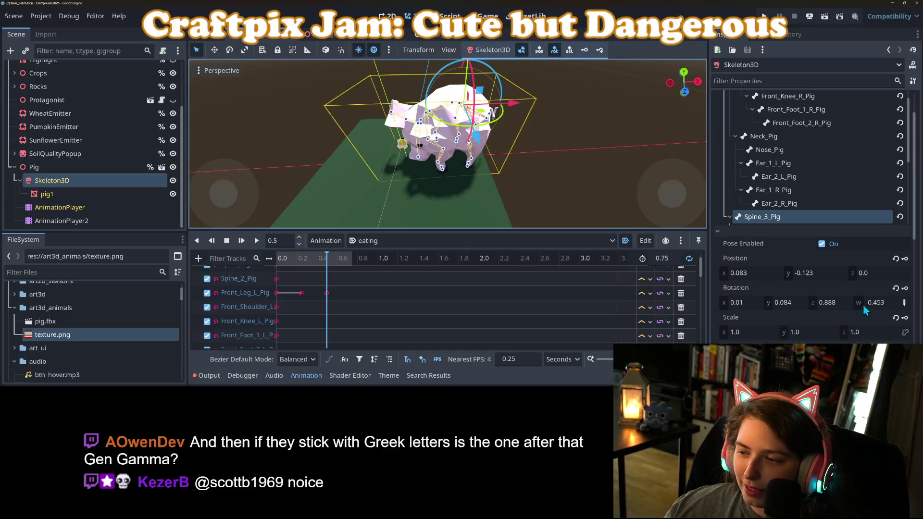
left_click(904, 289)
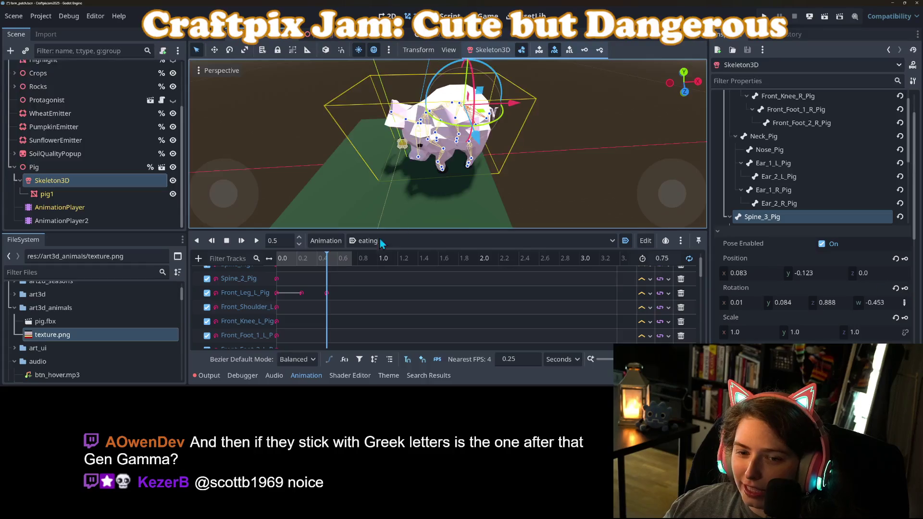
Play the eating animation to preview the sway, then save the scene
left_click(256, 240)
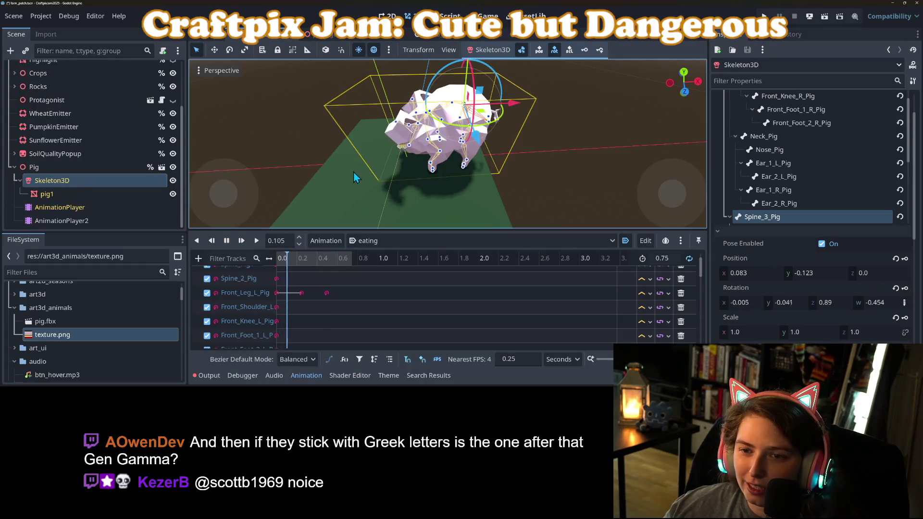
left_click_drag(356, 185, 366, 179)
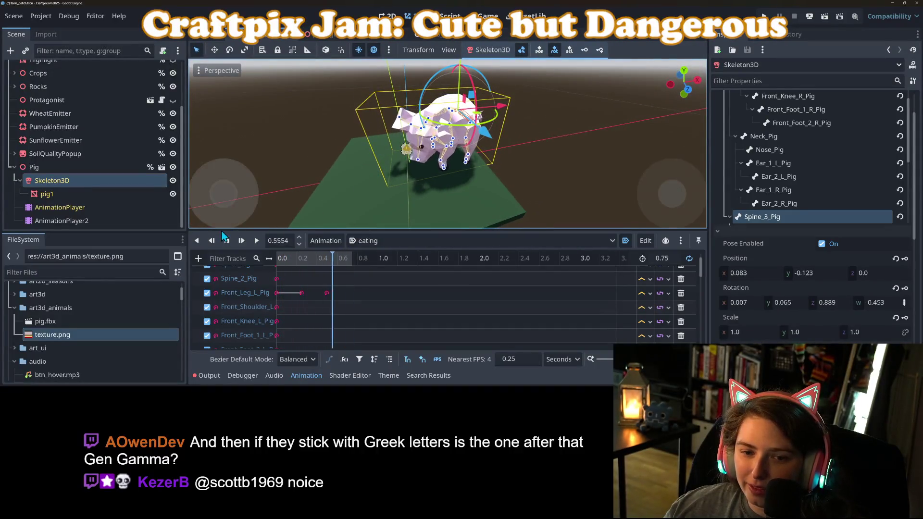
left_click(226, 242)
left_click(247, 237)
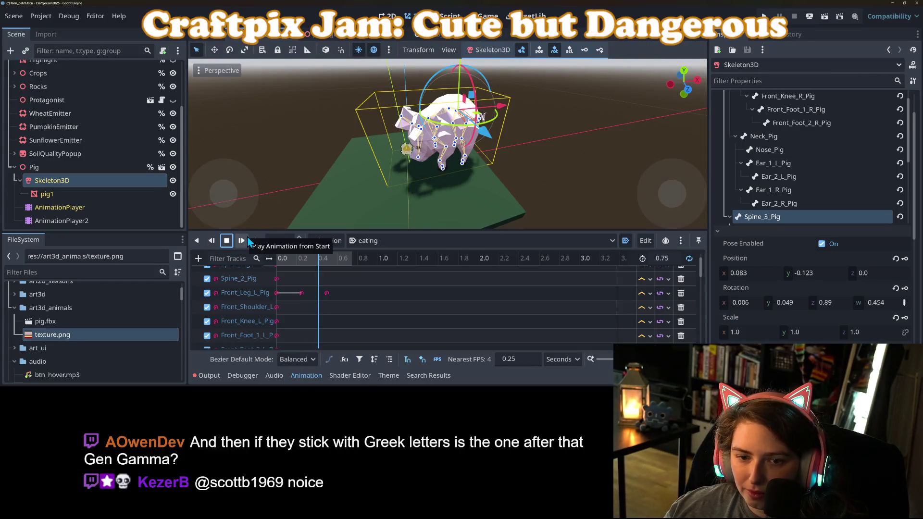
left_click(241, 241)
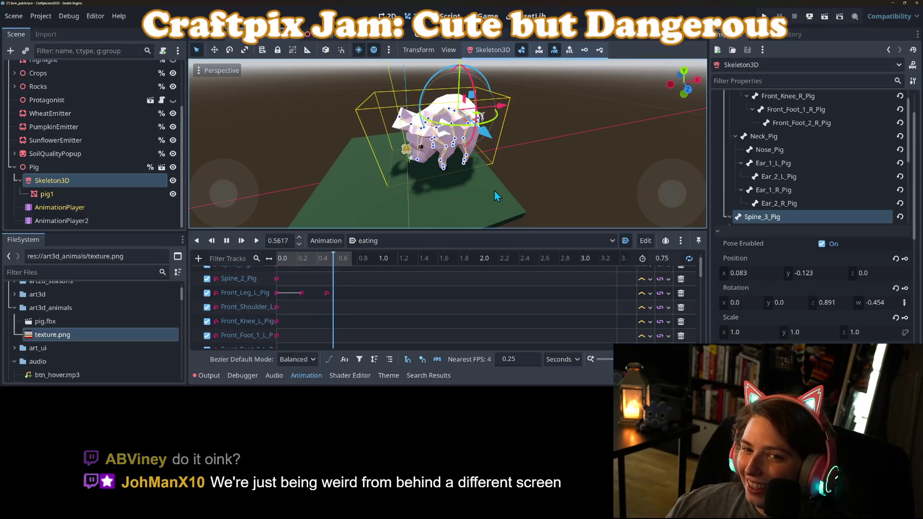
key("ctrl+s")
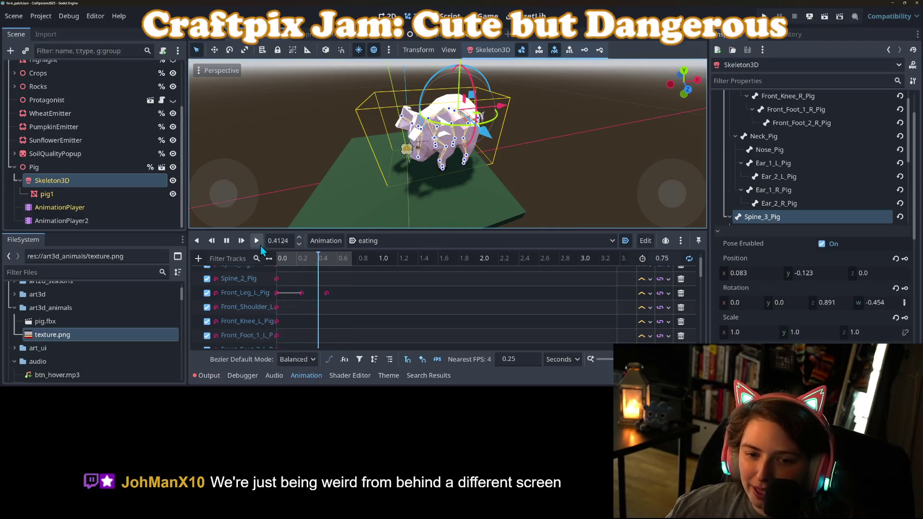
Stop and rewind the animation, then deselect the Spine_3_Pig bone
left_click(231, 244)
left_click(232, 246)
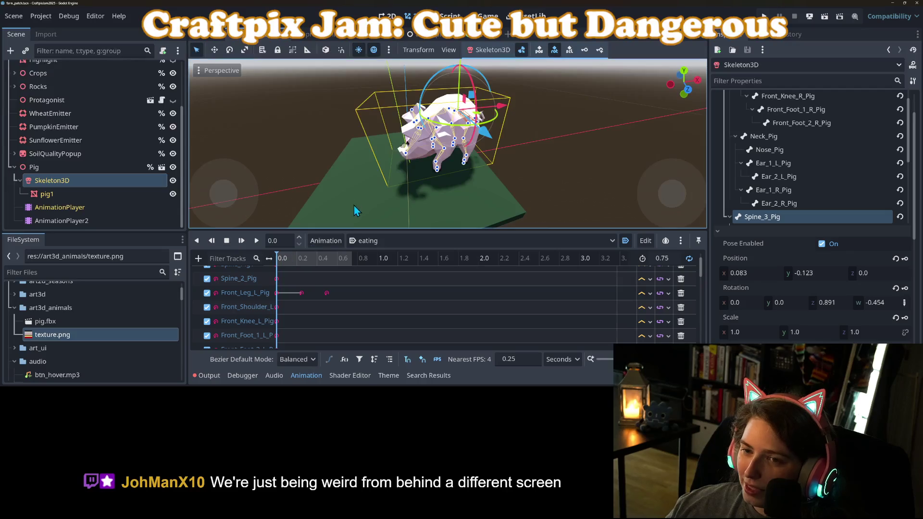
scroll(310, 198, "down", 3)
left_click(365, 197)
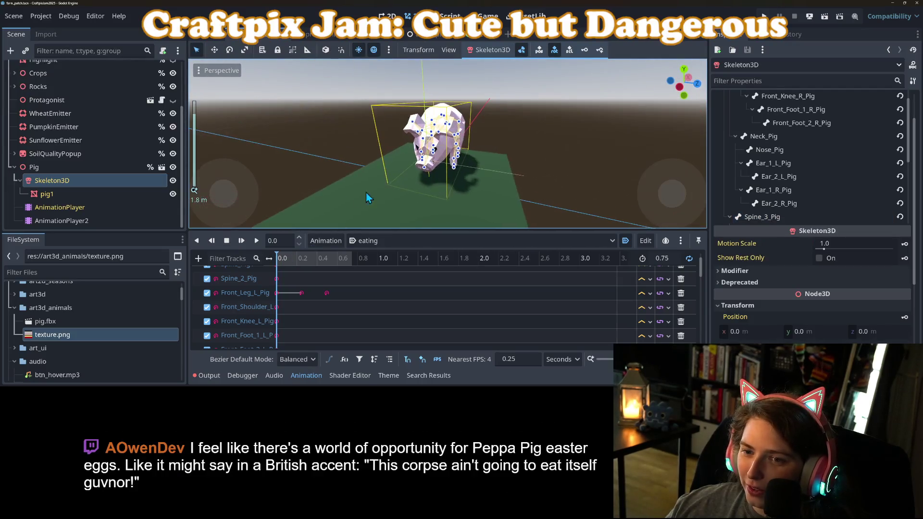
mouse_move(365, 197)
left_mouse_down()
mouse_move(411, 187)
mouse_move(421, 203)
left_mouse_up()
scroll(421, 203, "up", 3)
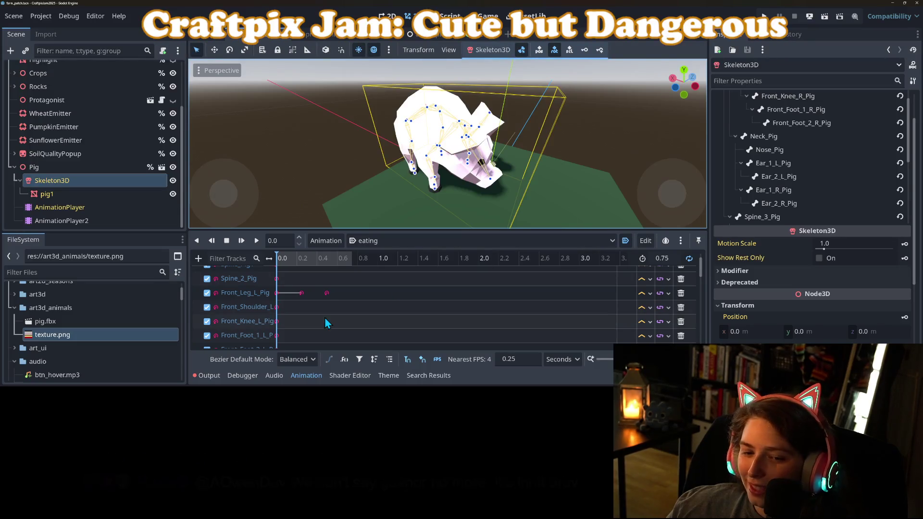
left_click(306, 376)
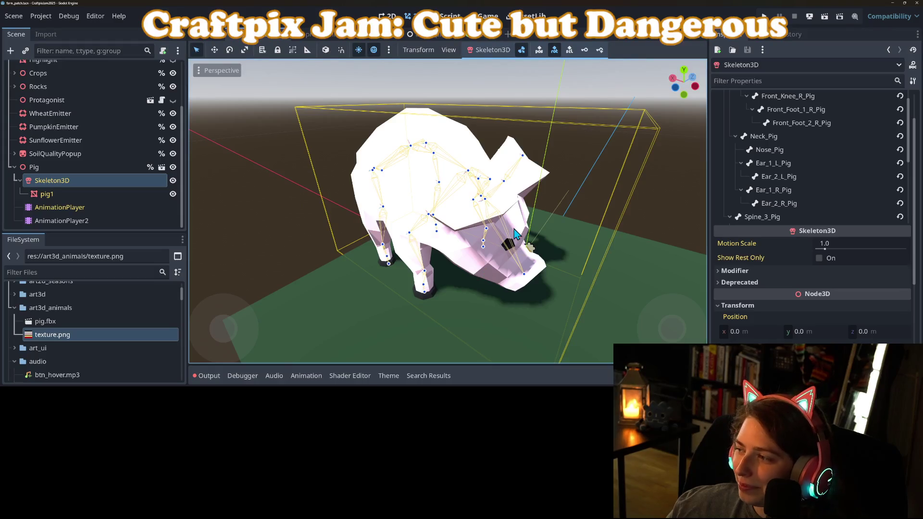
scroll(511, 234, "down", 5)
mouse_move(535, 229)
left_mouse_down()
mouse_move(432, 236)
mouse_move(431, 223)
mouse_move(474, 238)
mouse_move(564, 219)
mouse_move(535, 250)
mouse_move(541, 258)
mouse_move(423, 261)
mouse_move(409, 266)
mouse_move(428, 273)
mouse_move(399, 272)
left_mouse_up()
scroll(423, 236, "up", 3)
scroll(439, 232, "down", 2)
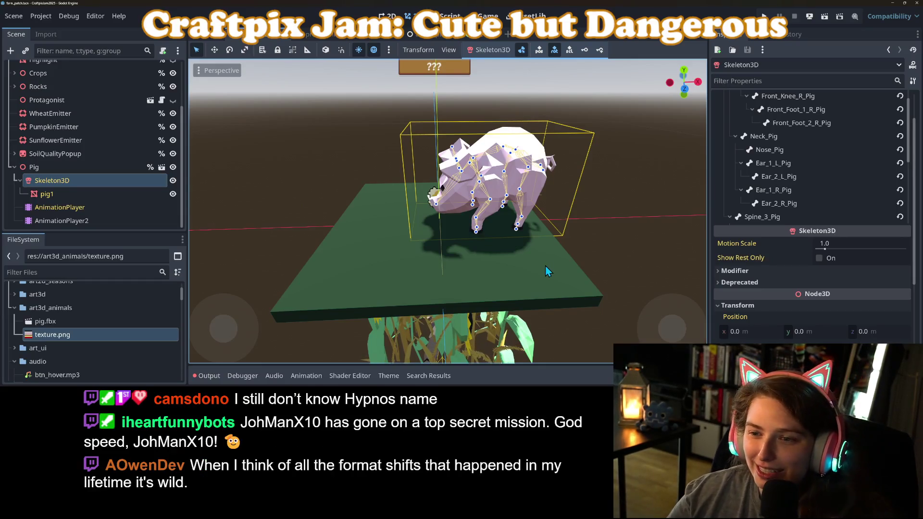
Select AnimationPlayer2, play the eating animation, then pause and stop it
scroll(524, 266, "down", 3)
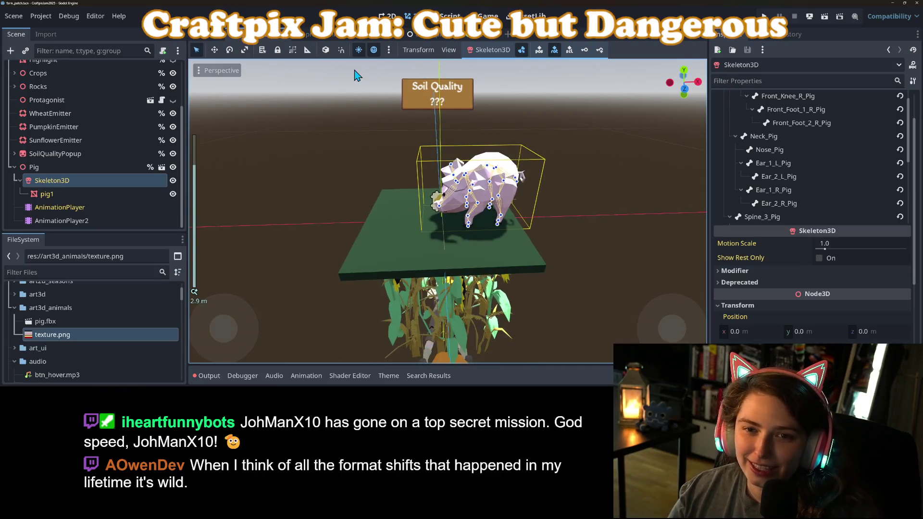
left_click(54, 207)
left_click(55, 221)
left_click(242, 241)
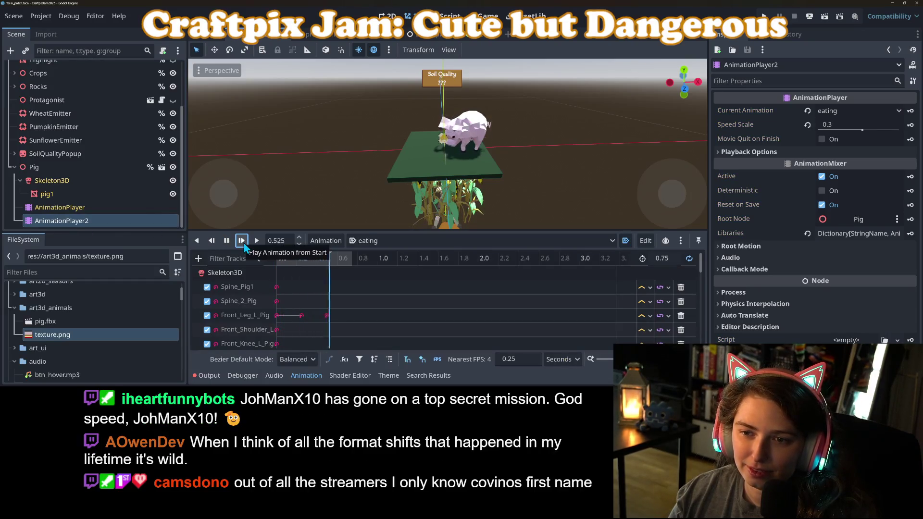
left_click(227, 242)
left_click(226, 240)
Orbit around the pig and plot, then run the game project
left_click_drag(409, 180, 483, 180)
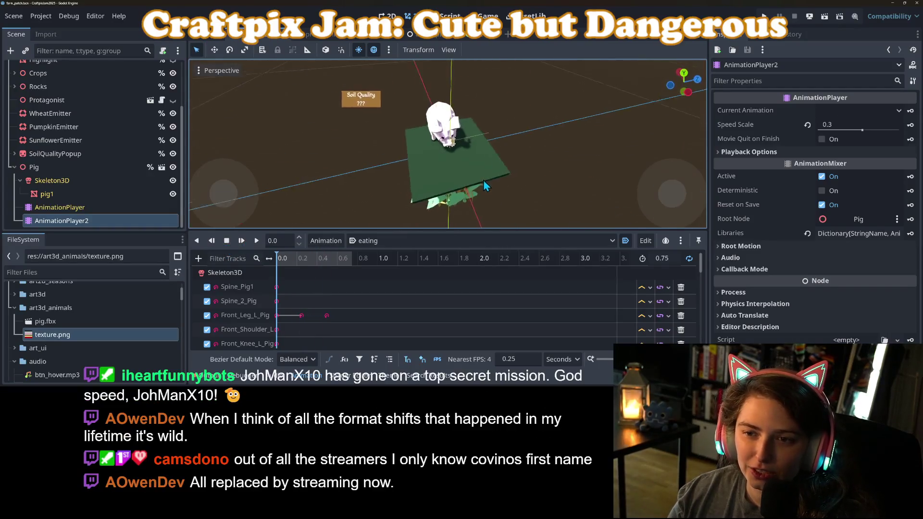
scroll(486, 179, "down", 2)
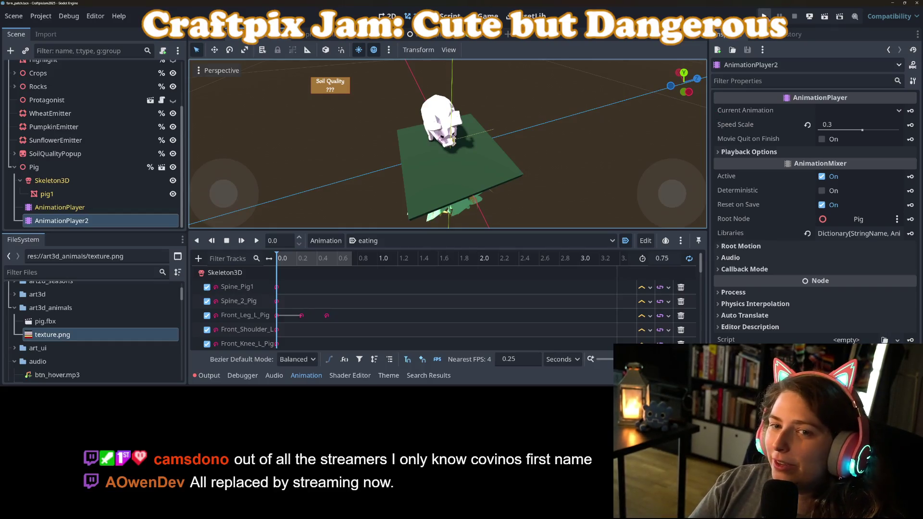
left_click(764, 16)
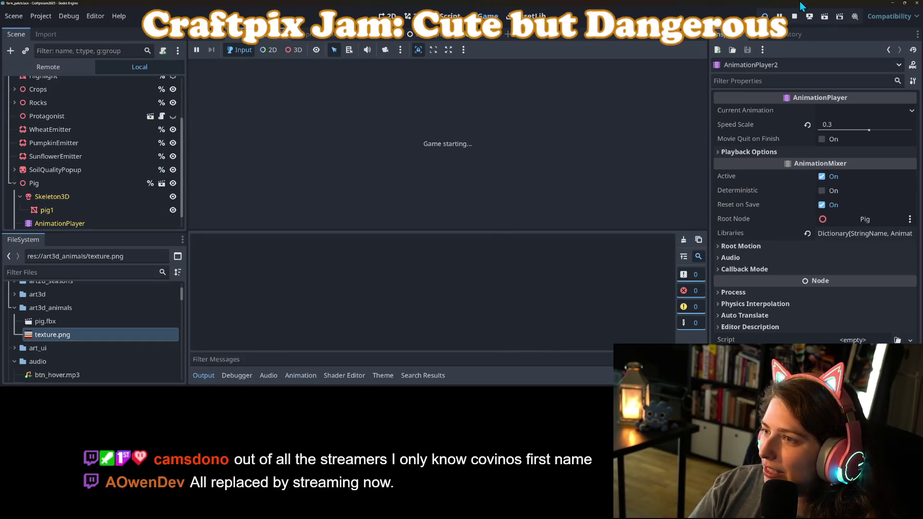
Restart the running game with the output log hidden to enlarge the game view
left_click(794, 17)
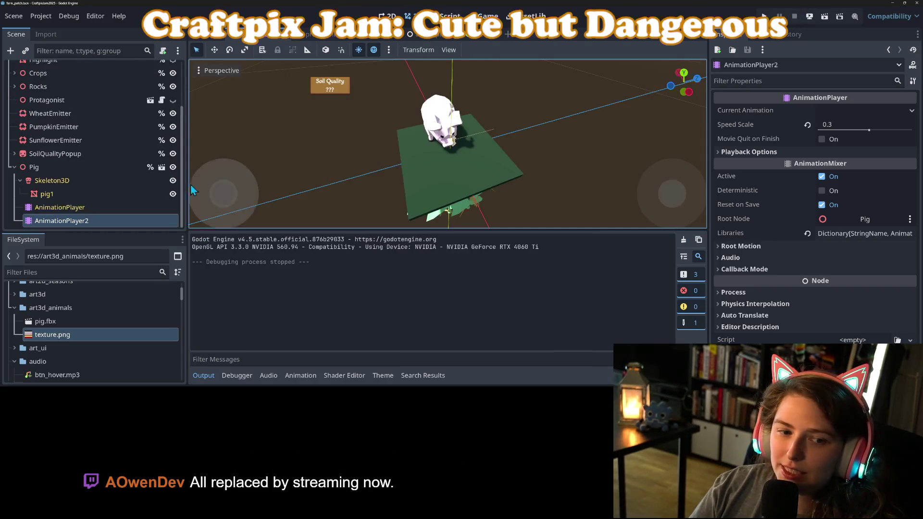
left_click(131, 223)
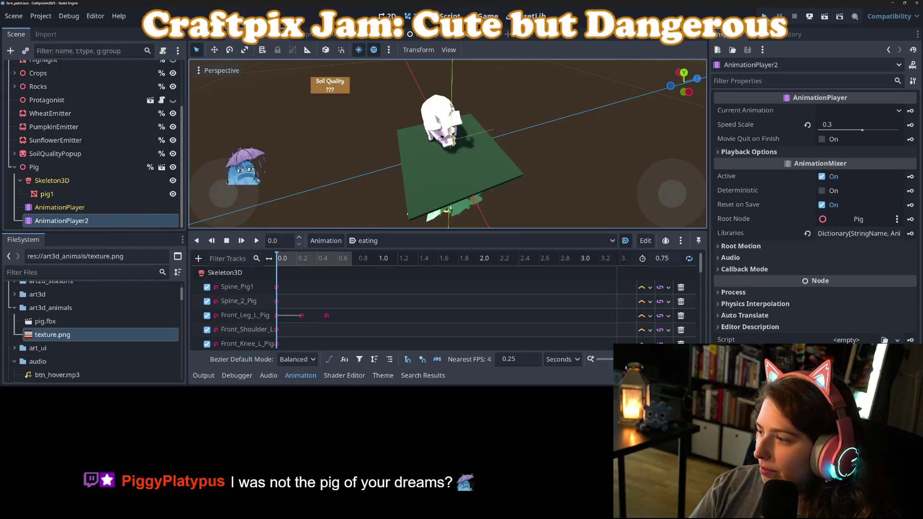
left_click(763, 17)
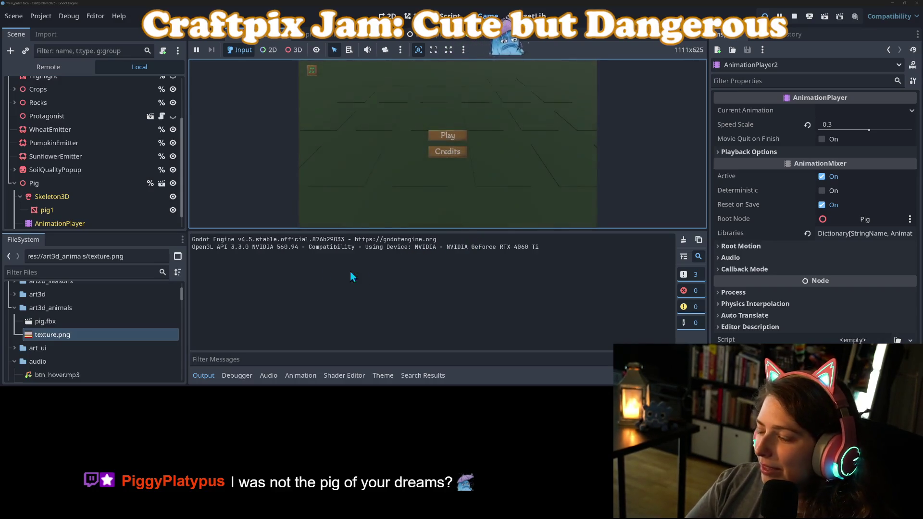
left_click(212, 379)
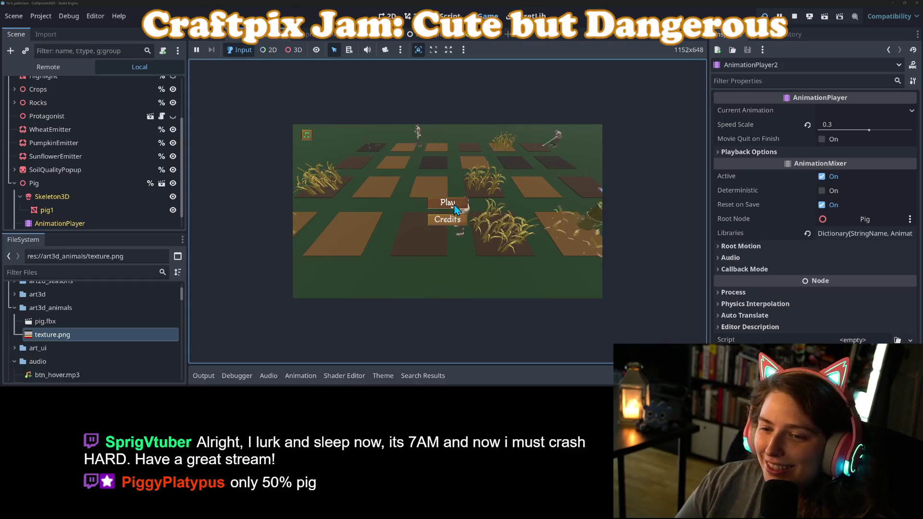
Start a new game, plant three wheat plots, place a pig, then stop the game
key("Return")
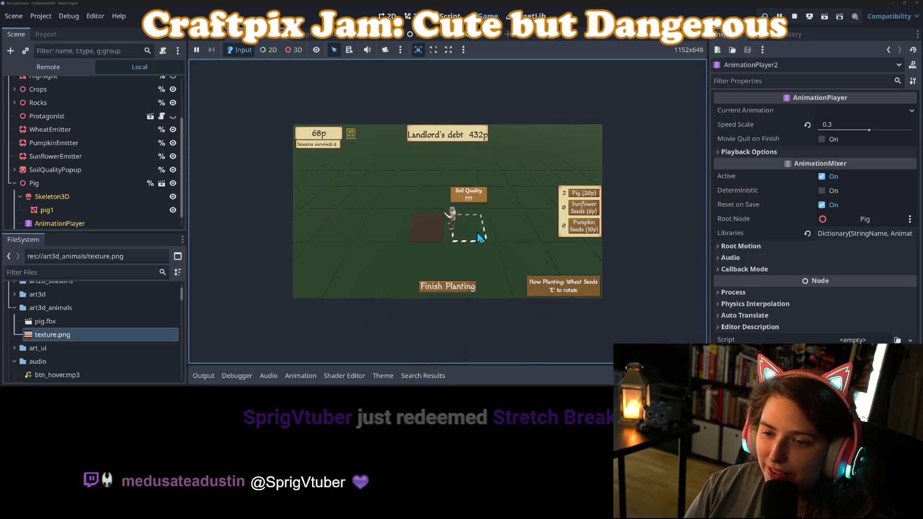
left_click(474, 234)
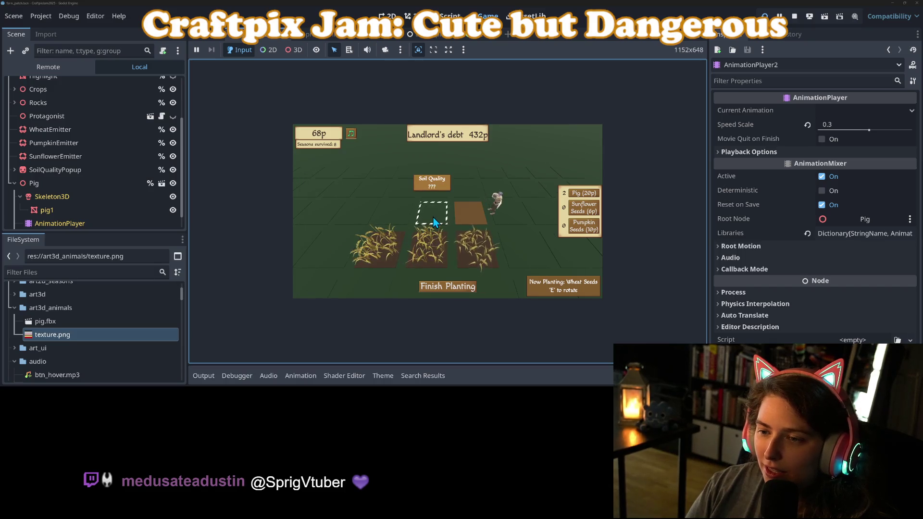
left_click(427, 220)
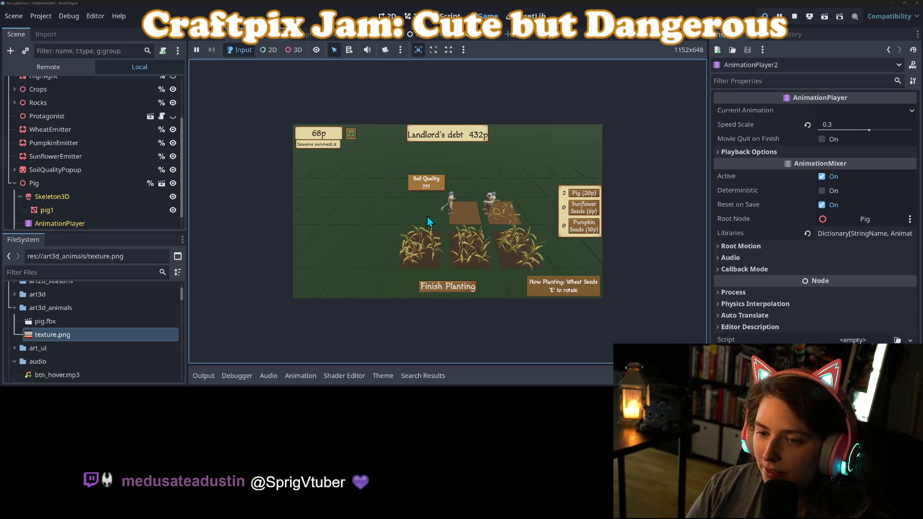
left_click(421, 217)
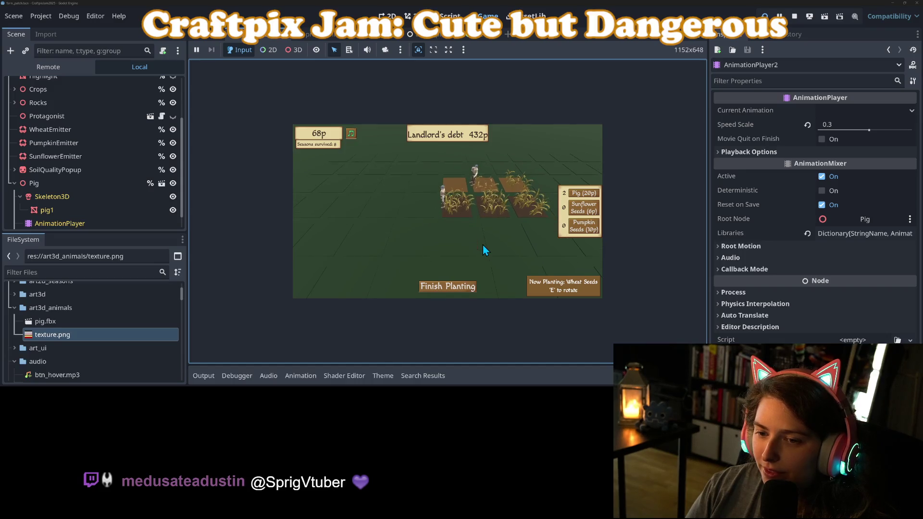
left_click(494, 246)
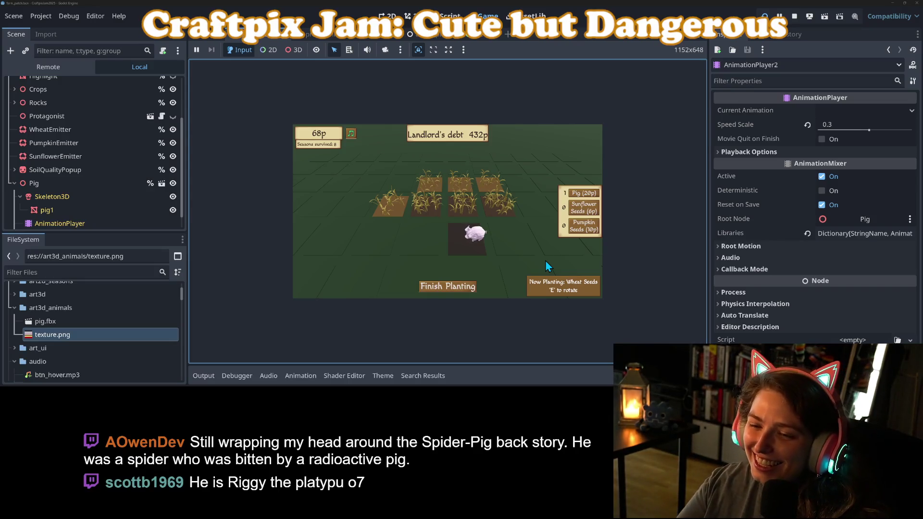
left_click(794, 18)
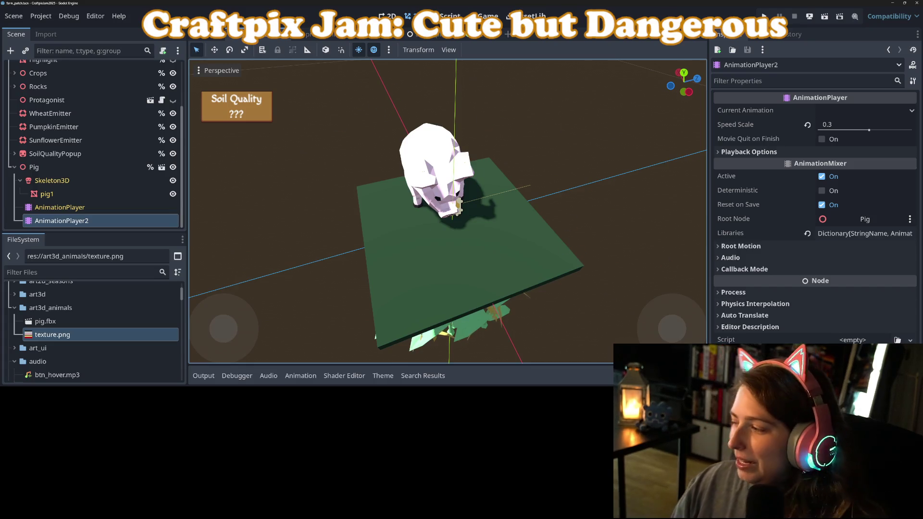
In GitHub Desktop, commit the 5 files with summary 'adds pig model', push to origin, return to Godot
key("alt+Tab")
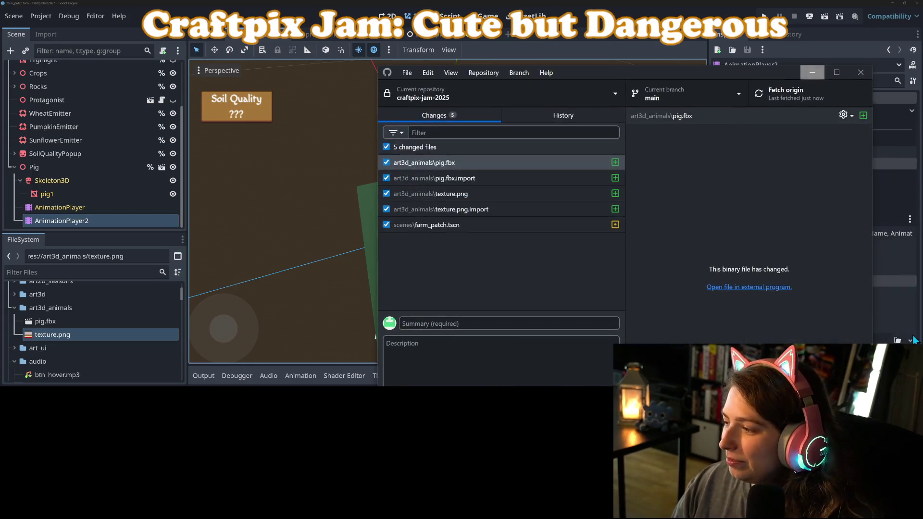
left_click(503, 321)
type("add")
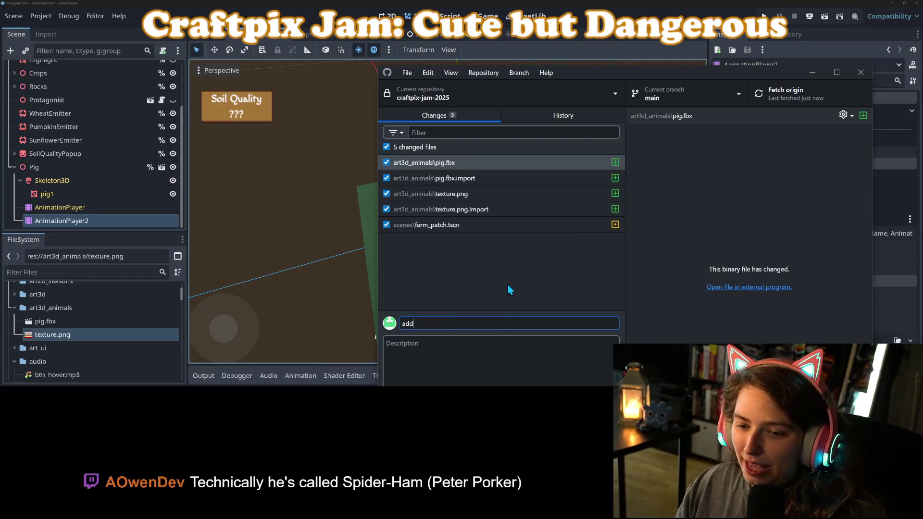
type("s pi")
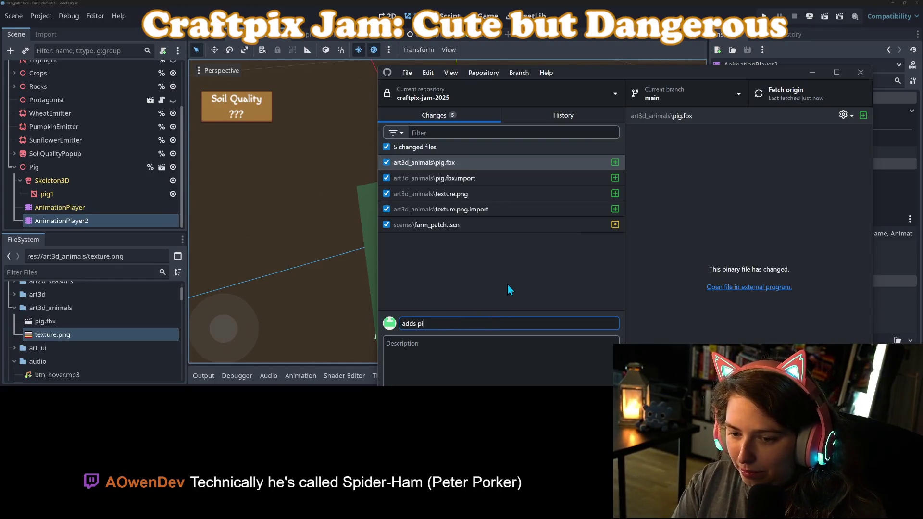
type("g model")
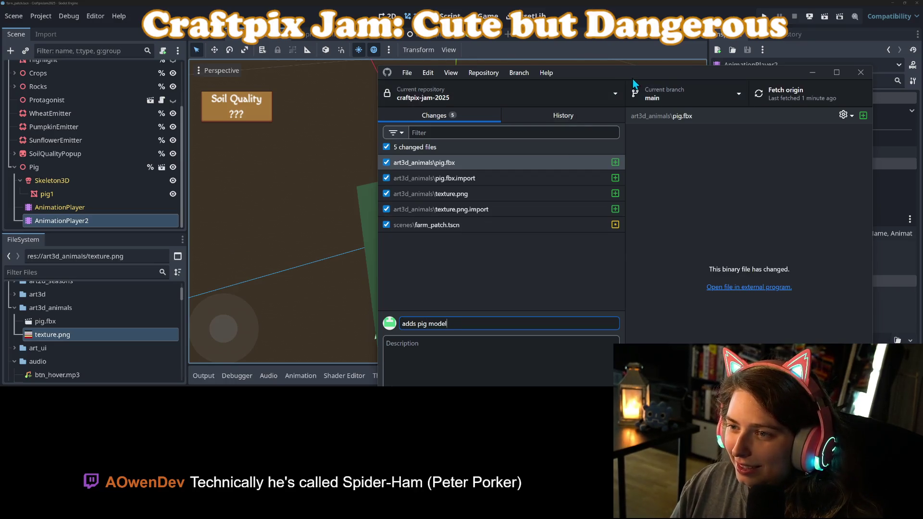
left_click_drag(620, 72, 565, 19)
left_click(430, 361)
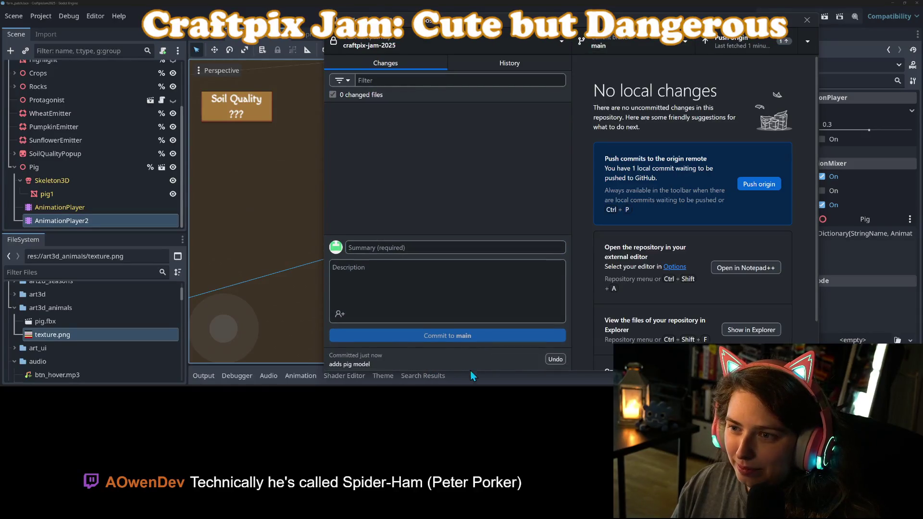
left_click(748, 51)
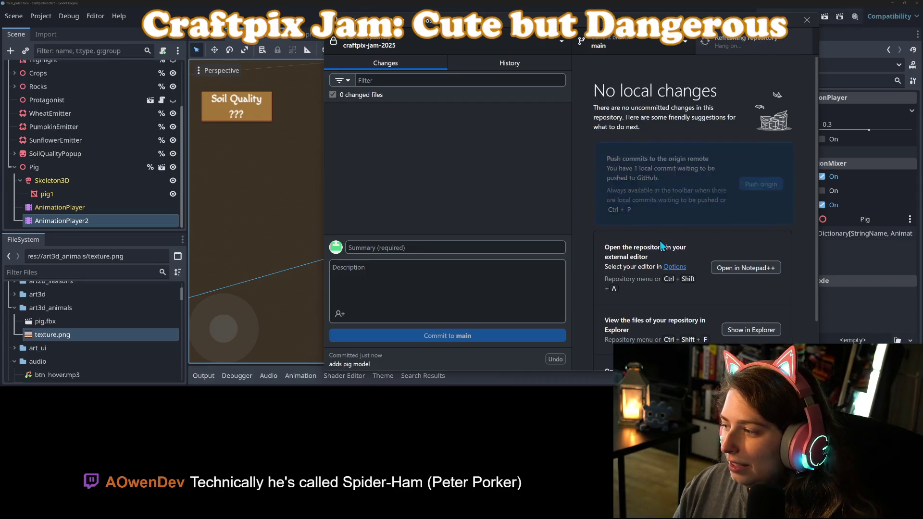
left_click(578, 1)
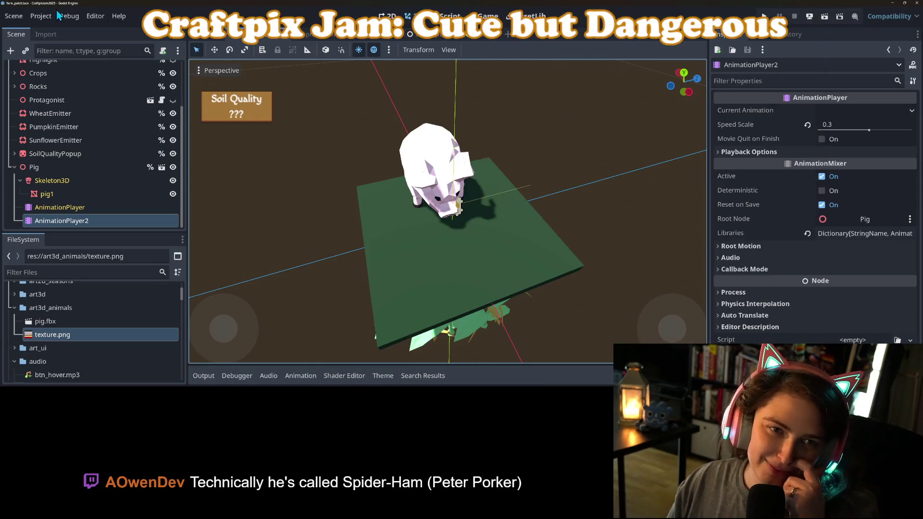
Export the web build to build/web/index.html, overwriting the old file, then switch to the browser
left_click(41, 16)
left_click(42, 80)
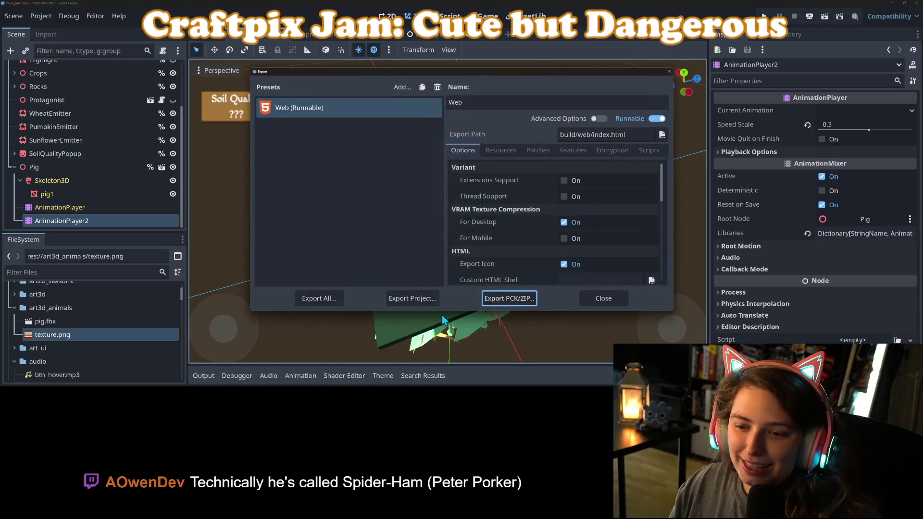
left_click(411, 295)
left_click(368, 334)
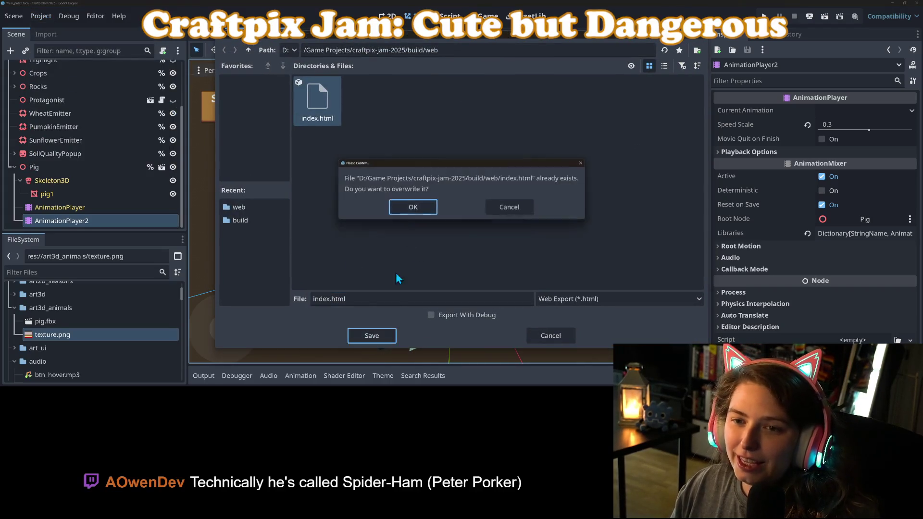
left_click(412, 209)
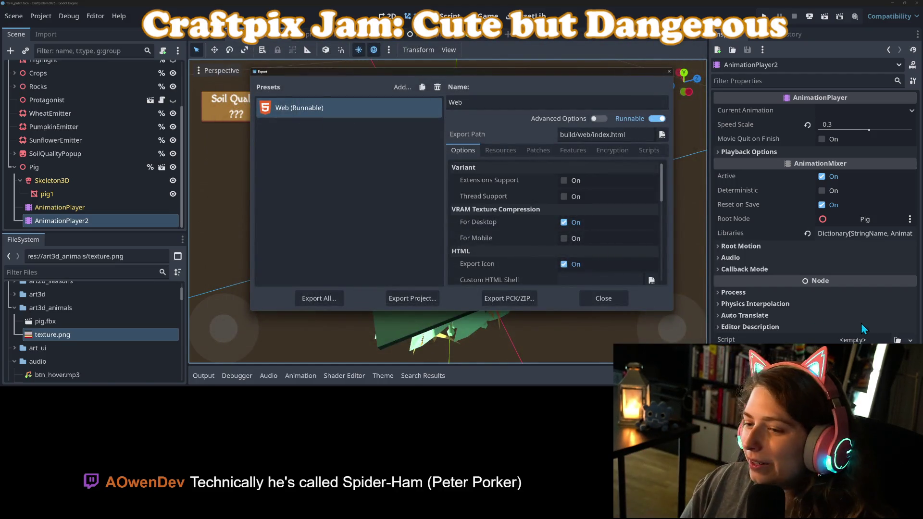
left_click(594, 300)
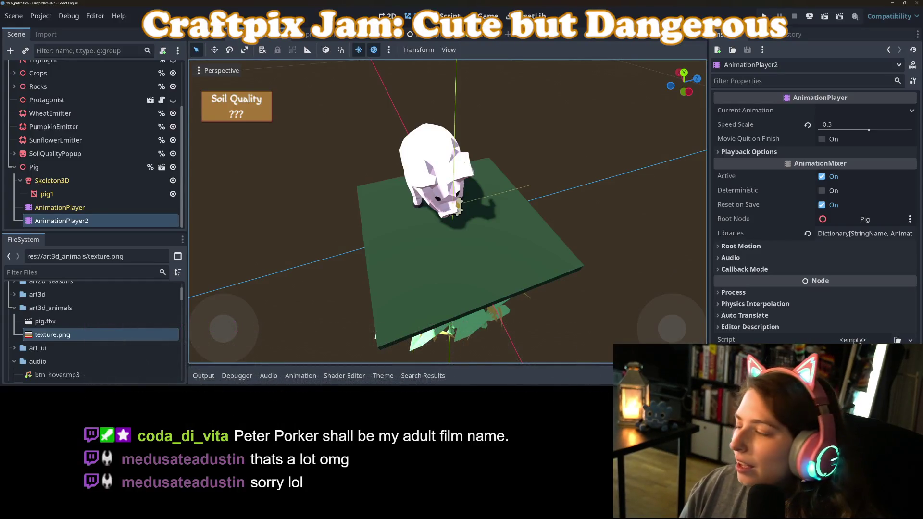
key("alt+Tab")
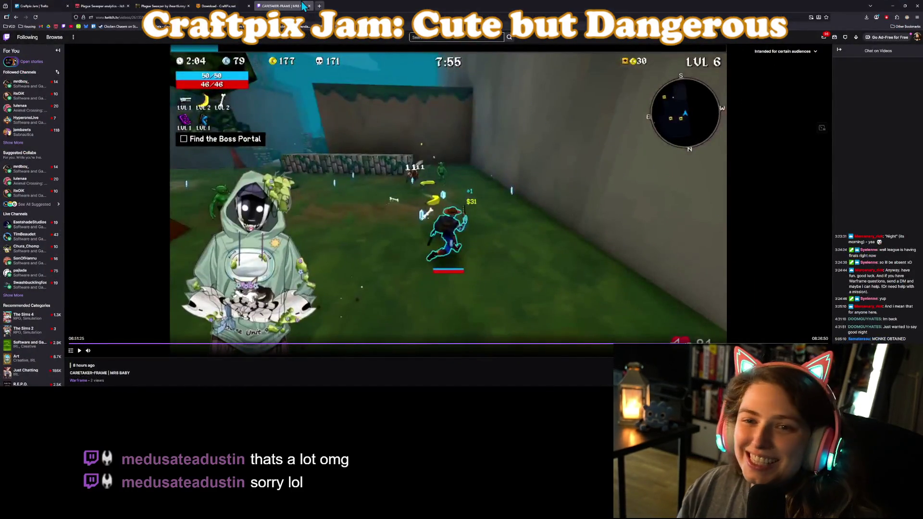
Open Plague Sweeper's itch.io edit page and scroll down to Pricing and Uploads
left_click(101, 6)
left_click(268, 103)
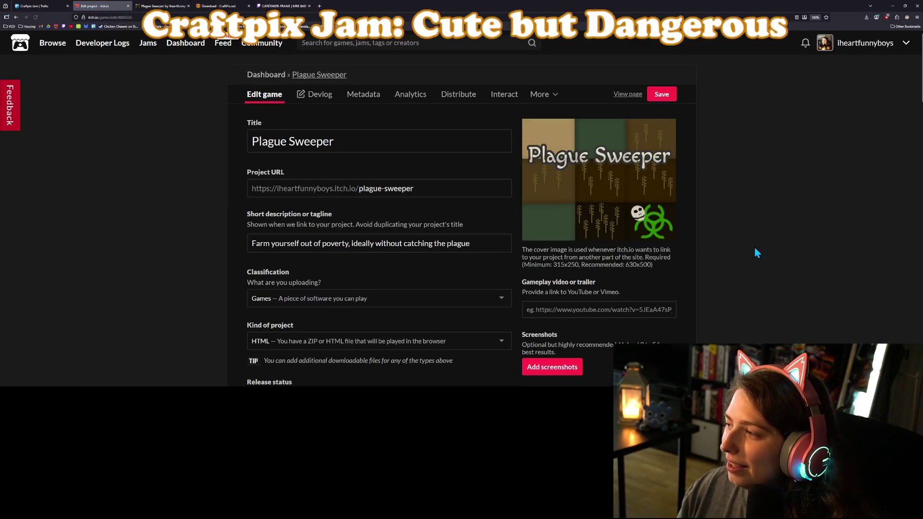
scroll(748, 261, "down", 2)
scroll(470, 268, "down", 3)
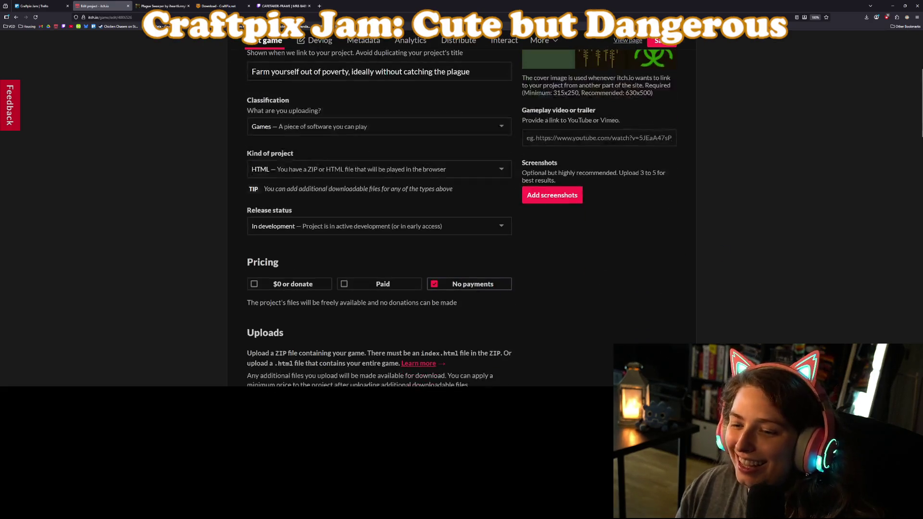
key("alt+Tab")
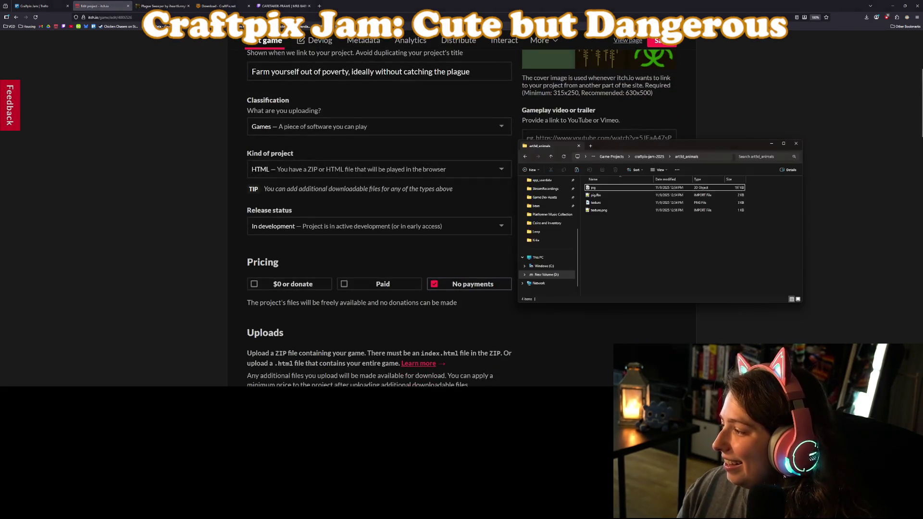
Open craftpix-jam-2025's build folder and delete the old web zip
left_click(656, 161)
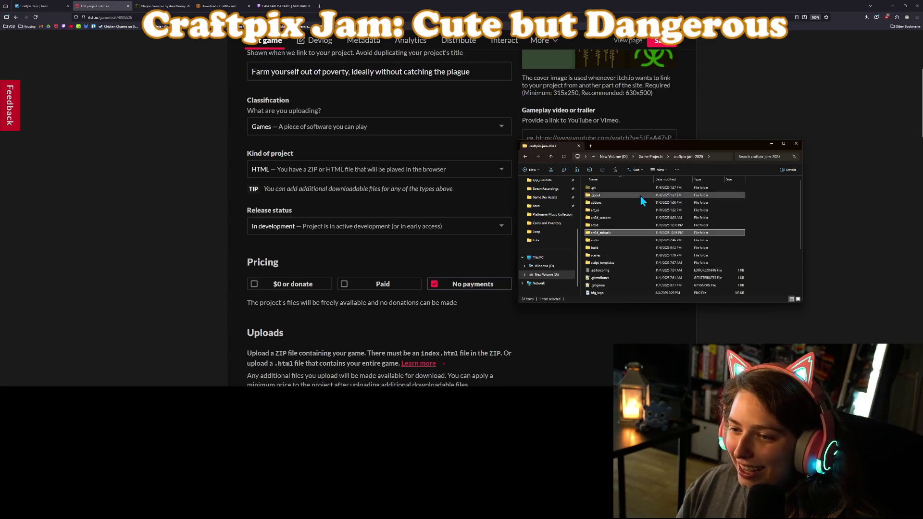
double_click(606, 244)
left_click(602, 195)
key("Delete")
Compress the web folder into a new web.zip and return to itch.io
left_click(595, 187)
right_click(593, 189)
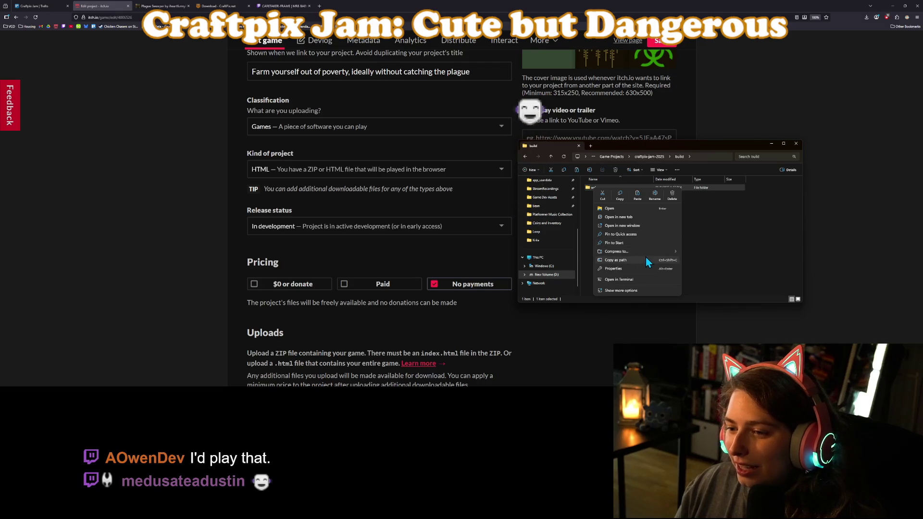
mouse_move(656, 251)
left_click(697, 256)
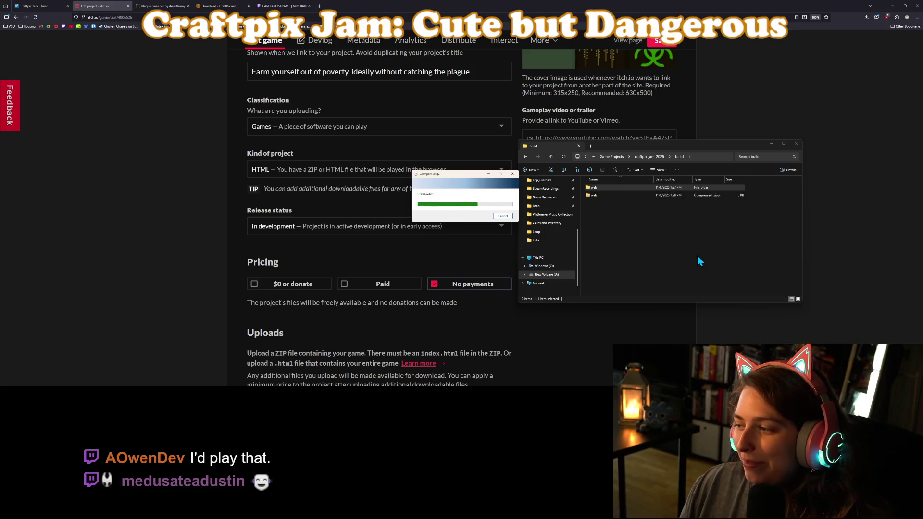
key("Return")
left_click(868, 260)
Upload the new web.zip to Plague Sweeper and tick 'This file will be played in the browser'
scroll(461, 245, "down", 3)
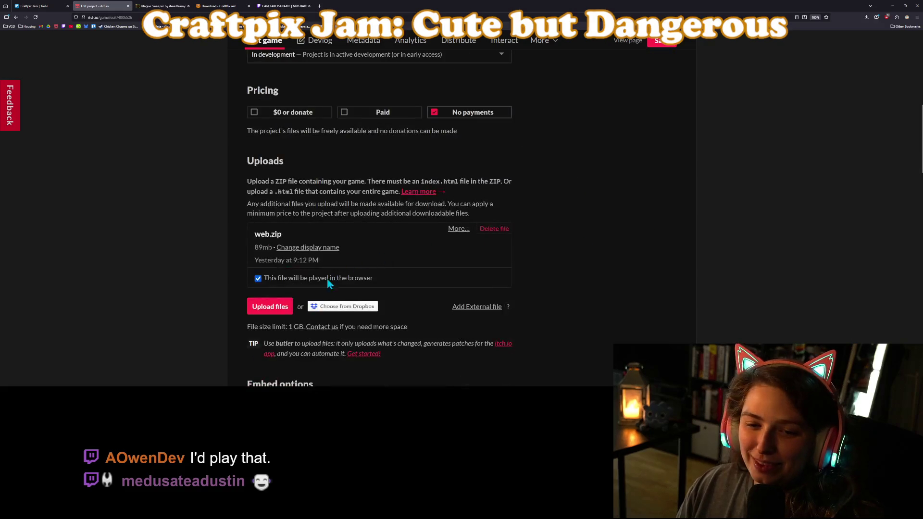
left_click(256, 306)
double_click(109, 50)
scroll(524, 264, "down", 3)
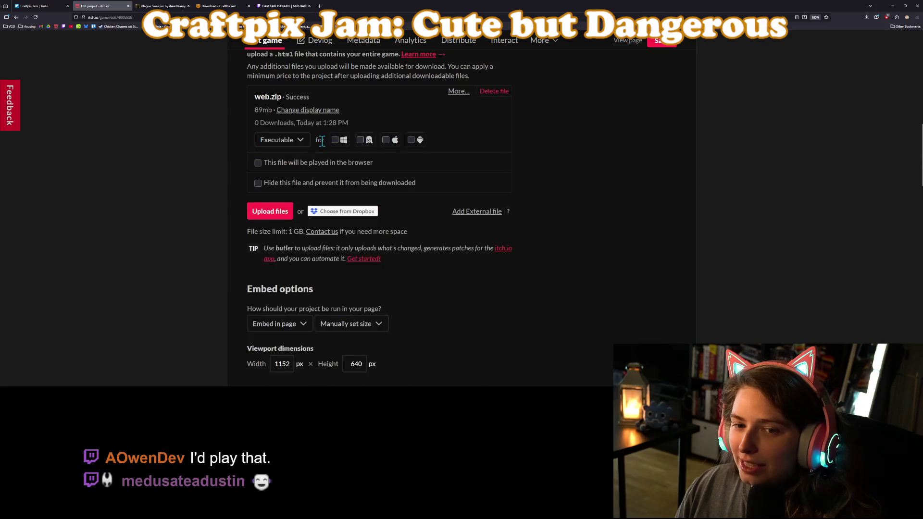
left_click(321, 163)
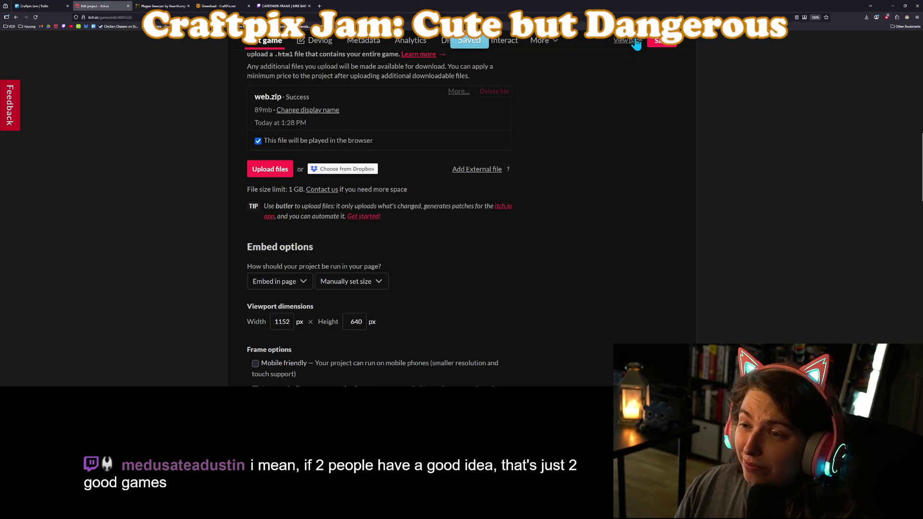
scroll(505, 206, "down", 12)
scroll(503, 207, "up", 3)
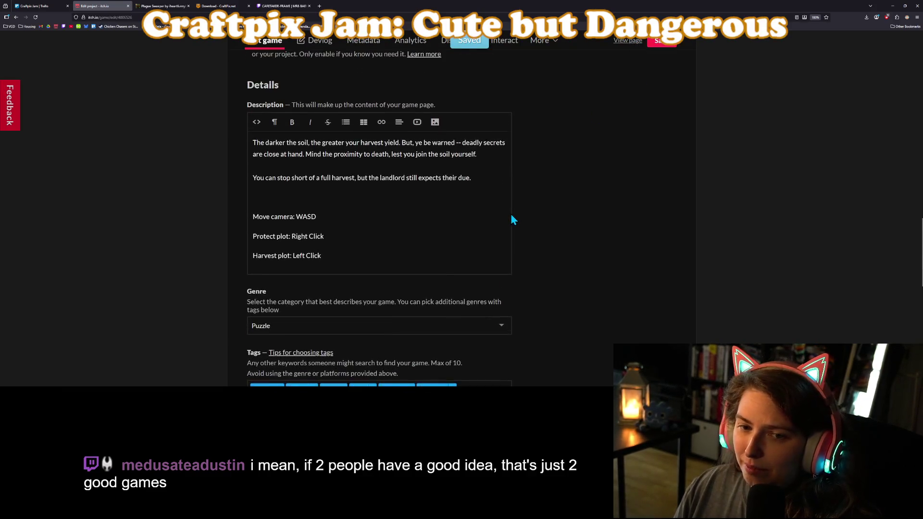
Add a paragraph after the second one about buying pigs against the plague and seeds for a fruitful harvest
left_click(408, 197)
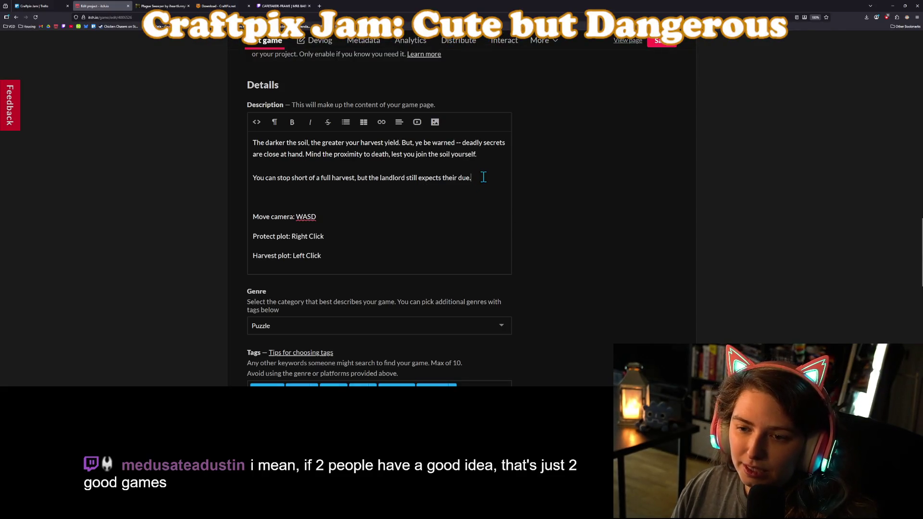
key("Return")
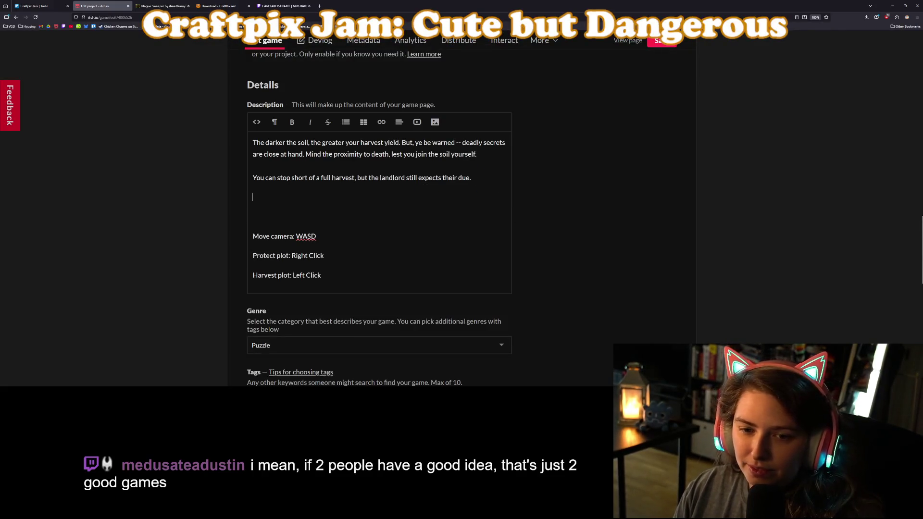
type("Use yo")
type("s")
type("y pigs")
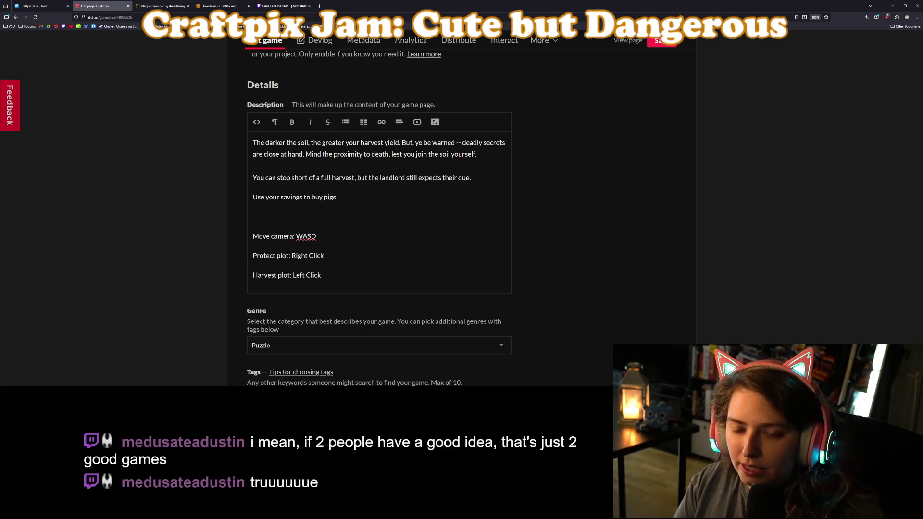
type("ll consume")
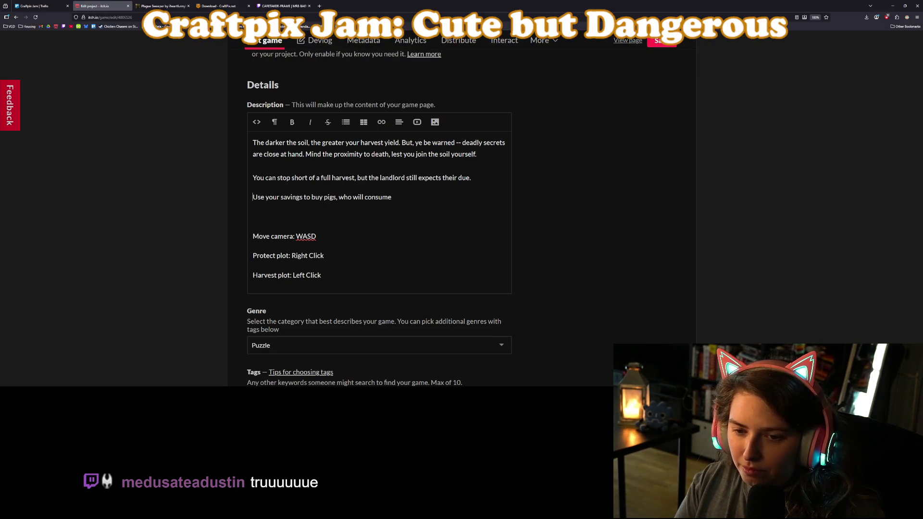
key("BackSpace")
key("BackSpace")
key("BackSpace")
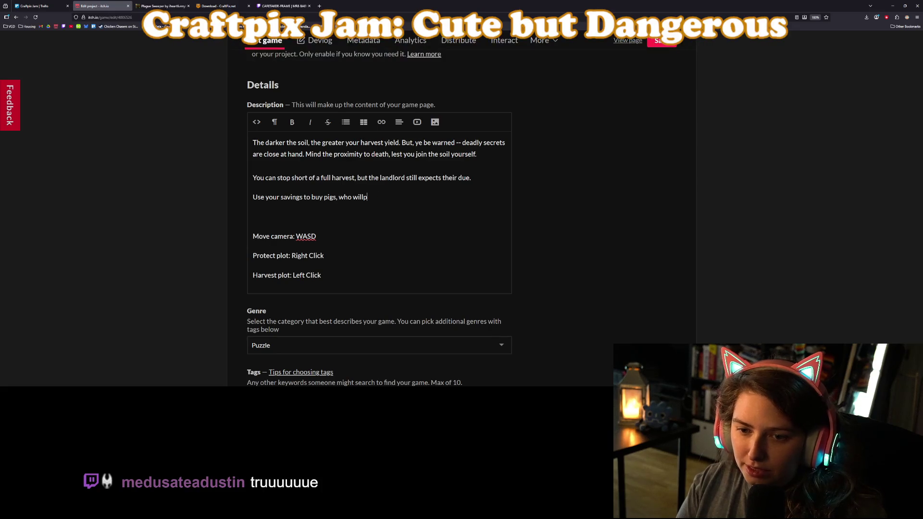
type(" protect you form th")
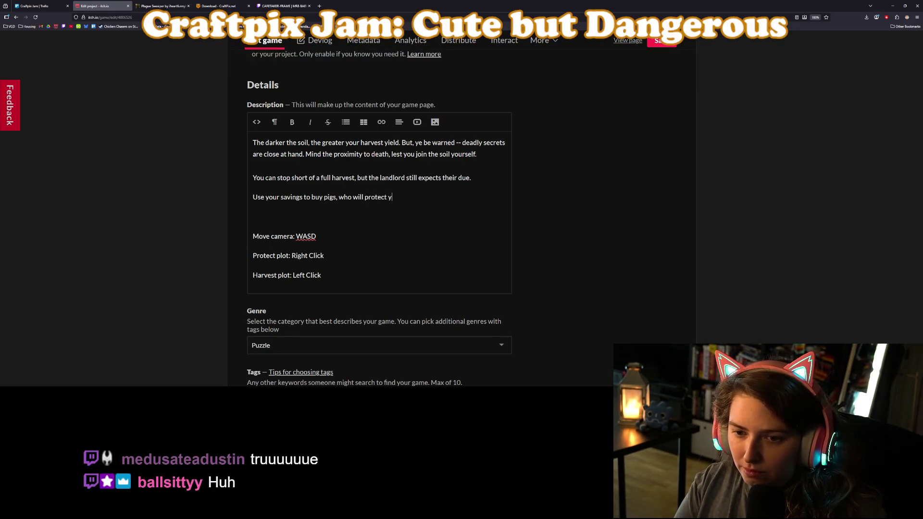
key("BackSpace")
key("BackSpace")
key("BackSpace")
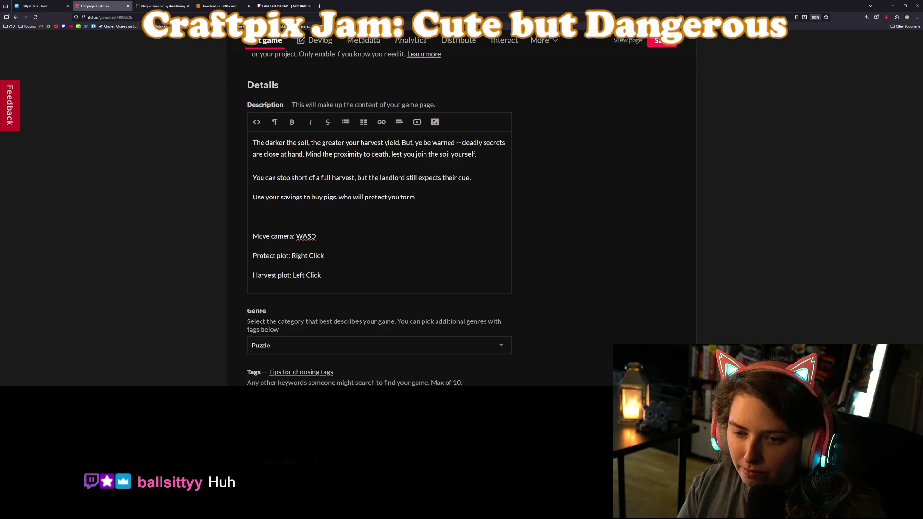
type("rom c")
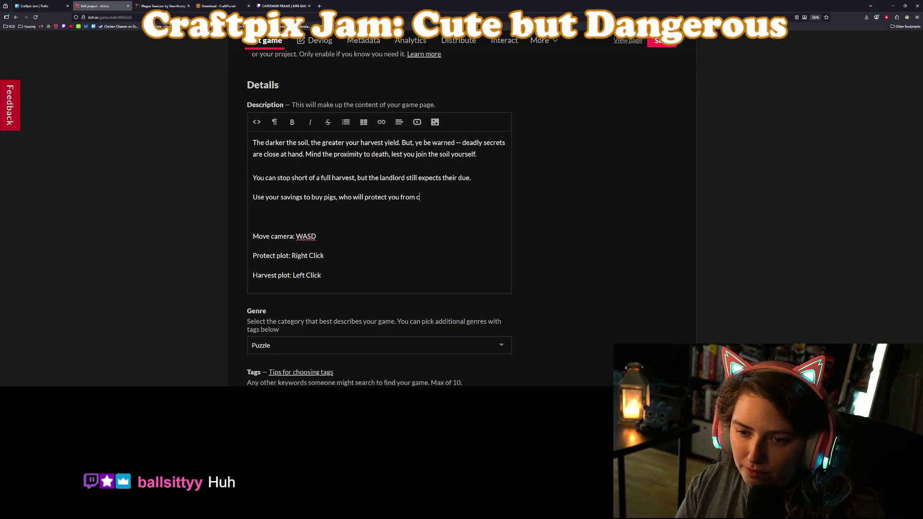
key("BackSpace")
type("the plague")
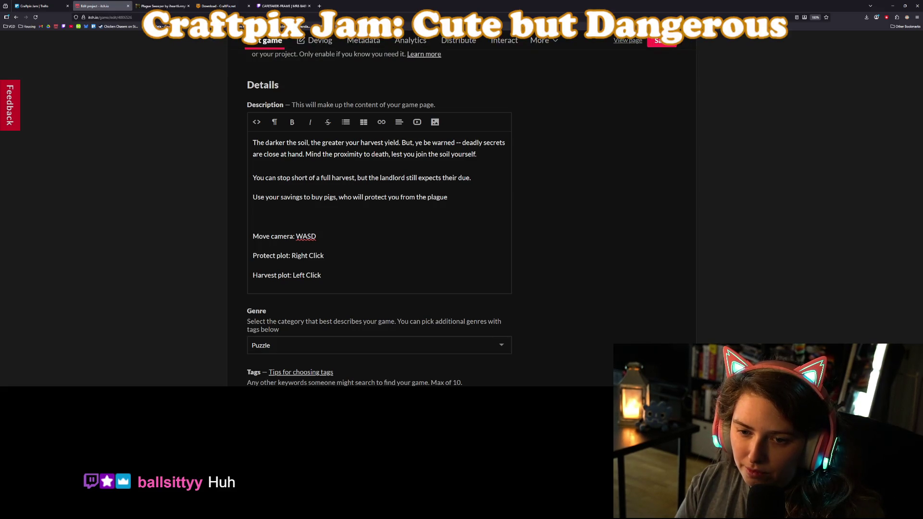
type(" mo")
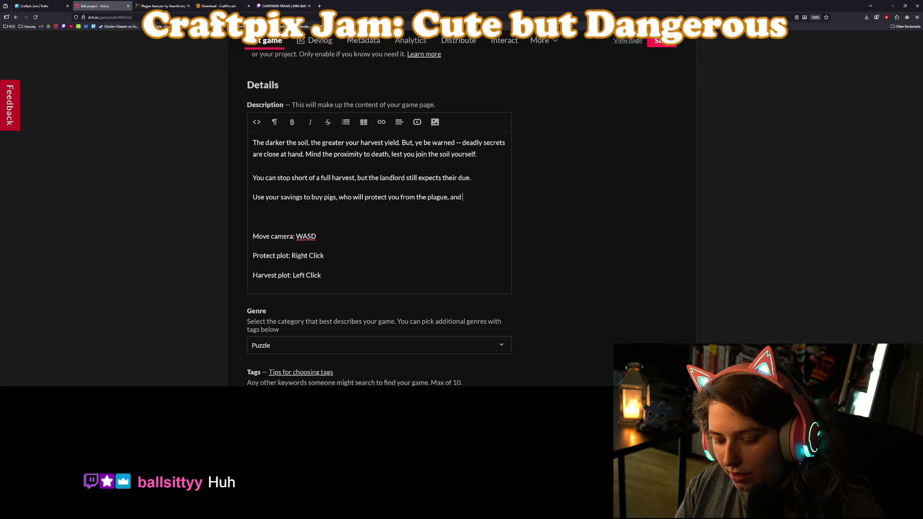
type("pro")
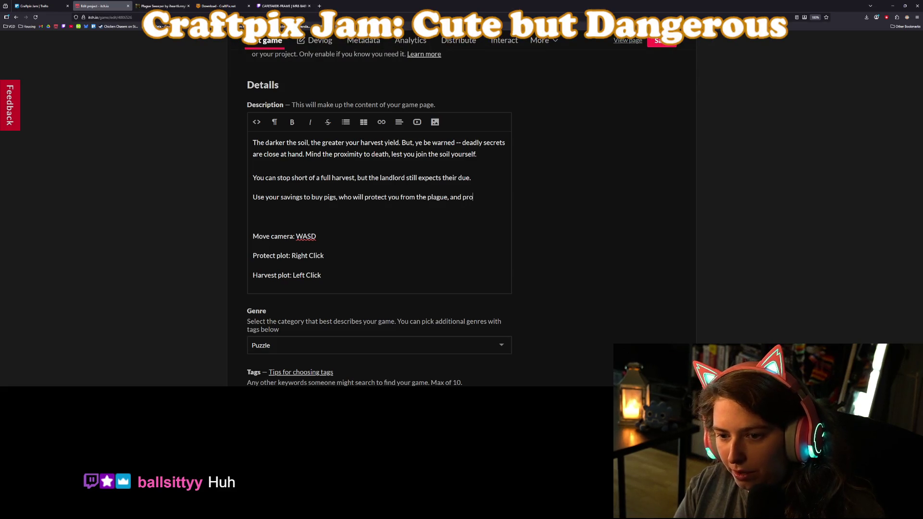
type("duce that wil")
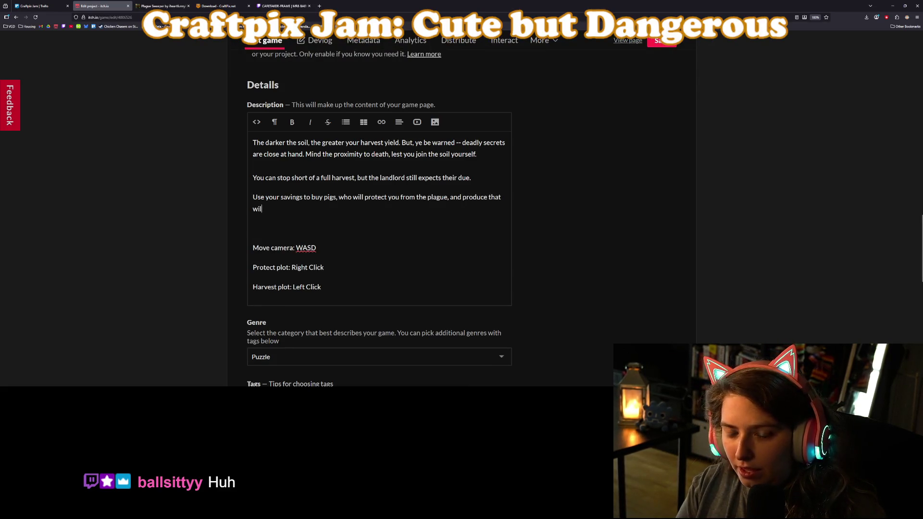
key("BackSpace")
key("BackSpace")
key("BackSpace")
type("see")
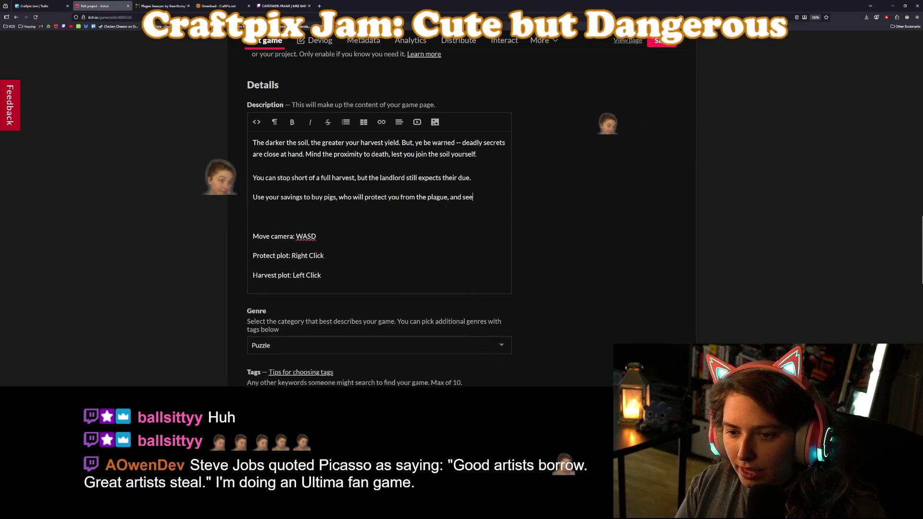
type("ds that will")
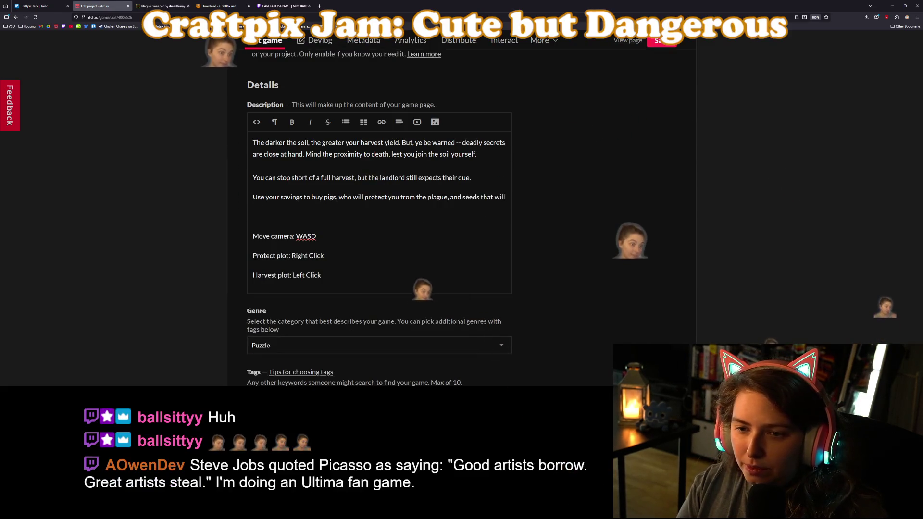
type(" render")
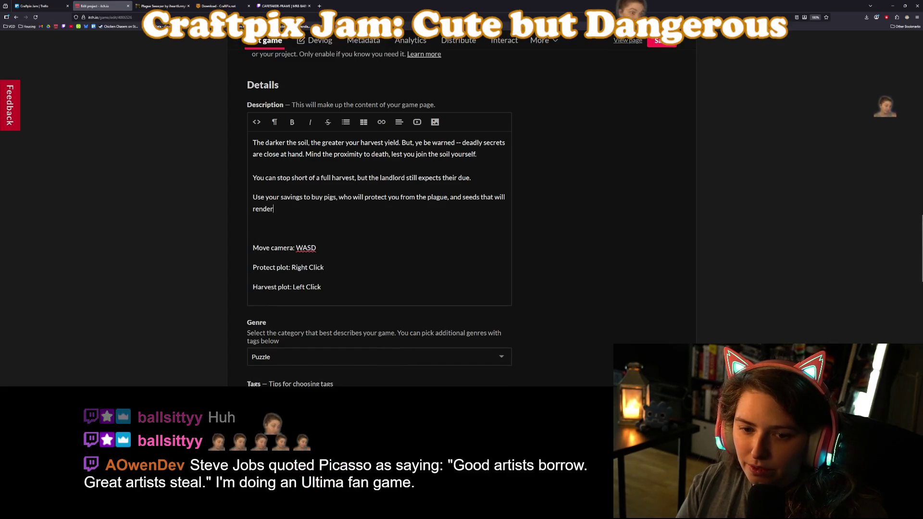
type(" a more")
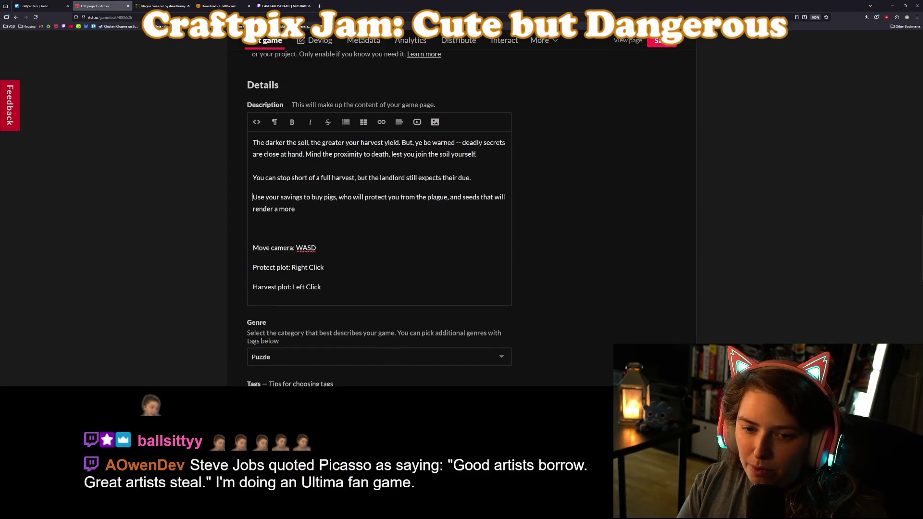
type(" fruitful ha")
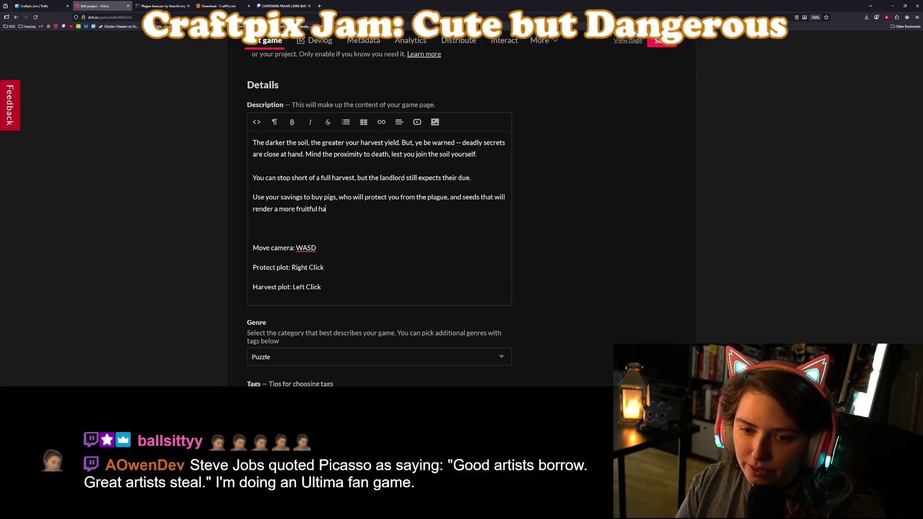
type("rvest ")
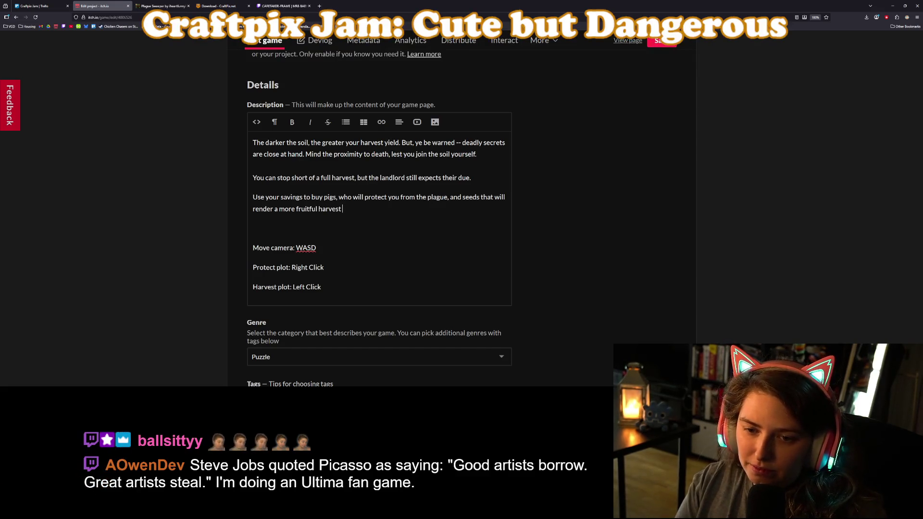
type("splendor.")
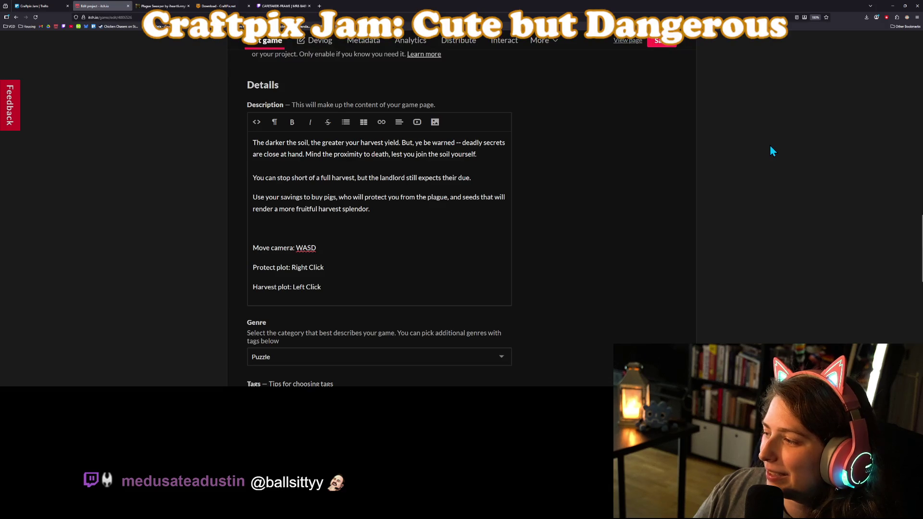
Launch the Plague Sweeper web game on its public page, dismiss the update banner, start a new game
left_click(637, 43)
scroll(772, 256, "down", 1)
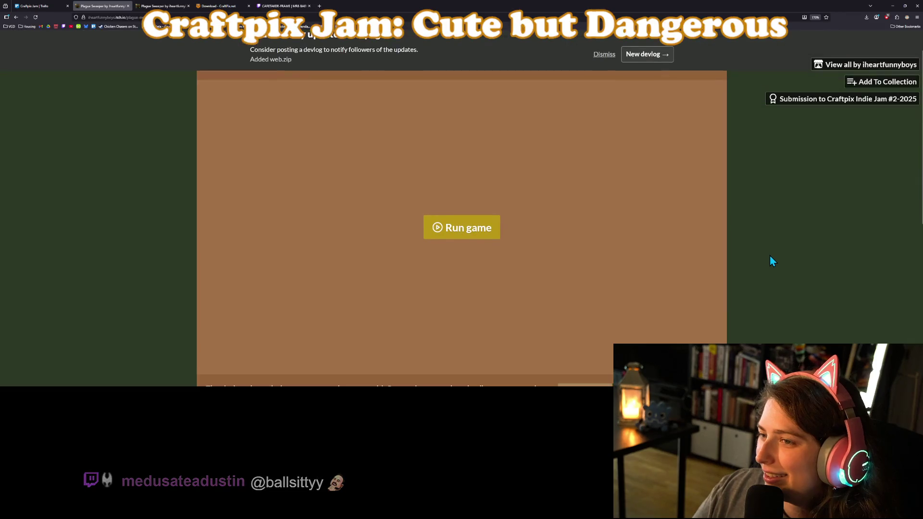
scroll(483, 233, "up", 1)
left_click(451, 260)
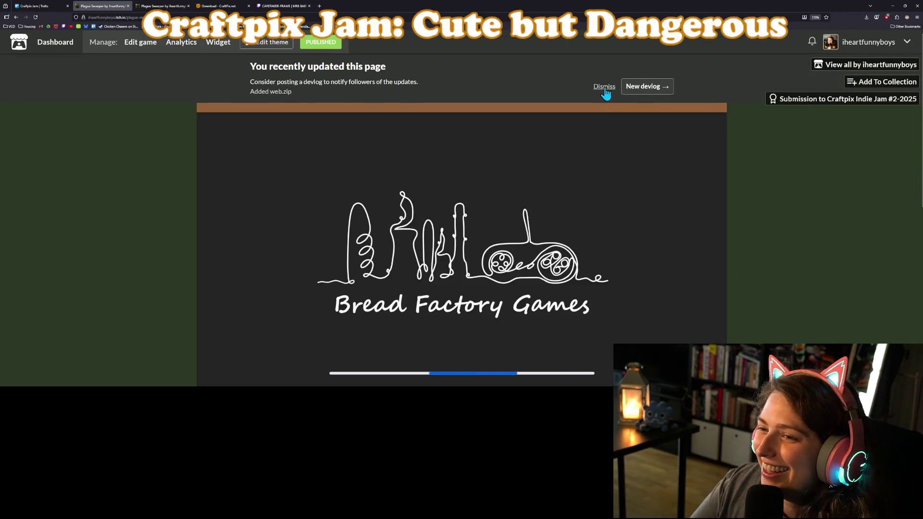
left_click(605, 87)
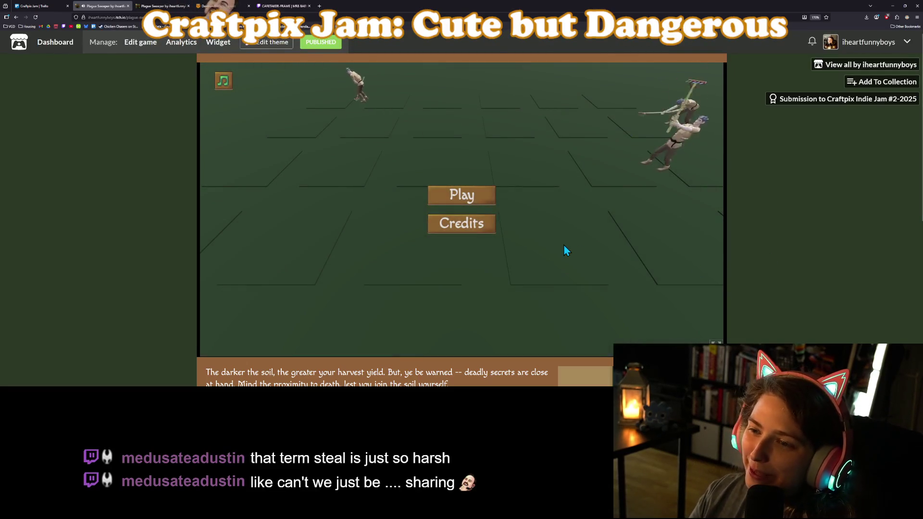
left_click(477, 195)
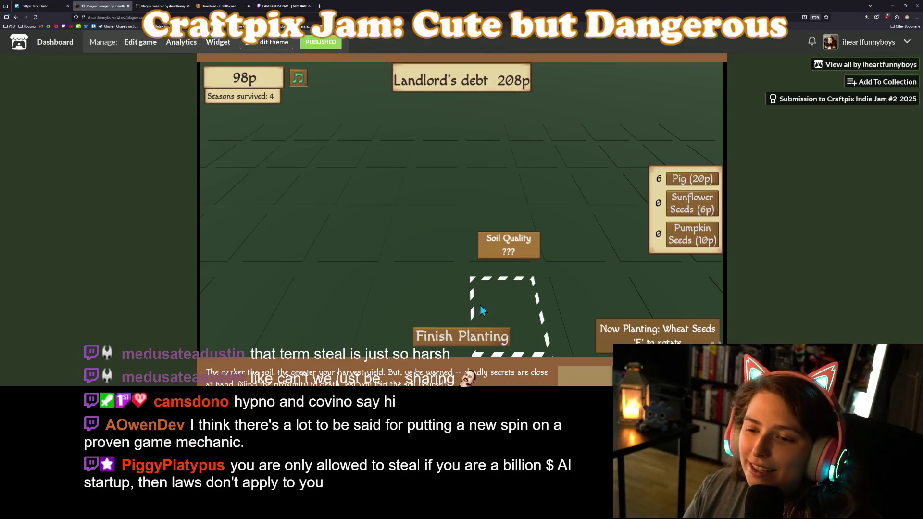
Buy six Sunflower Seeds packets from the in-game shop
left_click(689, 214)
left_click(690, 212)
left_click(691, 214)
left_click(692, 214)
left_click(692, 213)
left_click(691, 214)
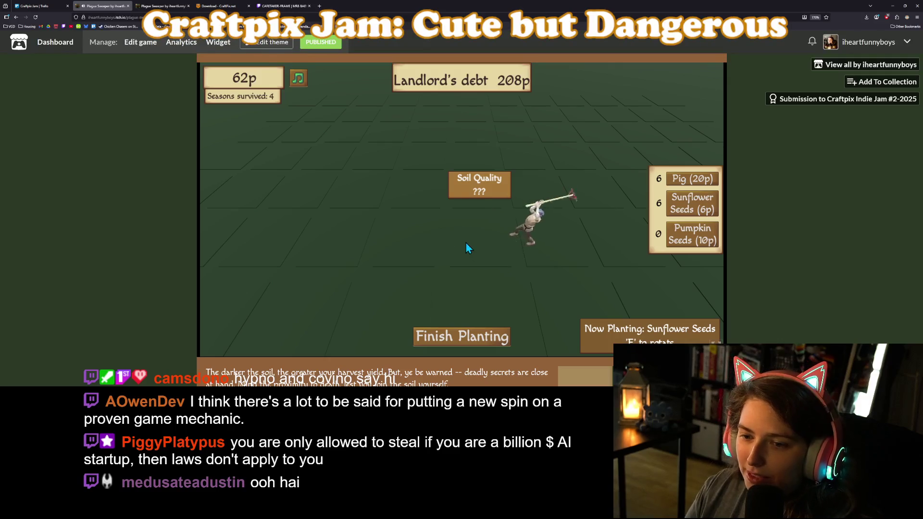
Plant sunflowers in six farm plots, then go to Plague Sweeper's Edit game page
left_click(452, 243)
key("e")
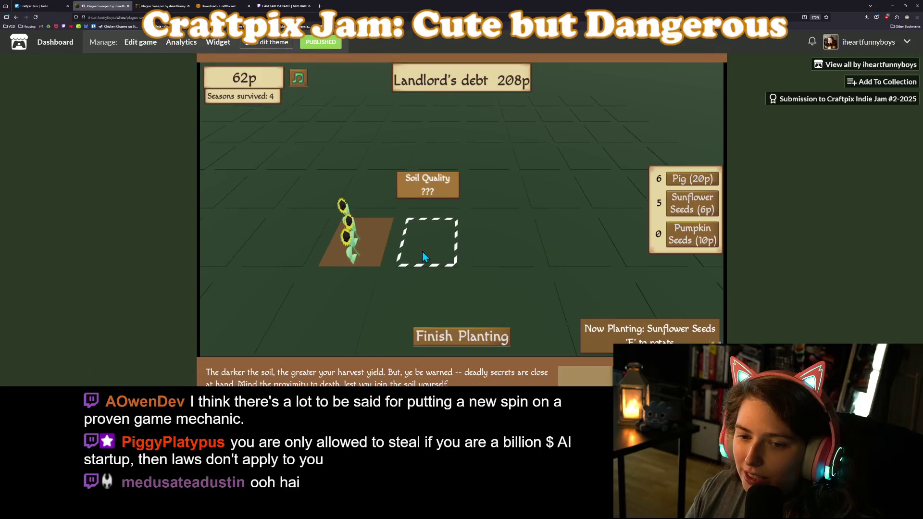
left_click(468, 265)
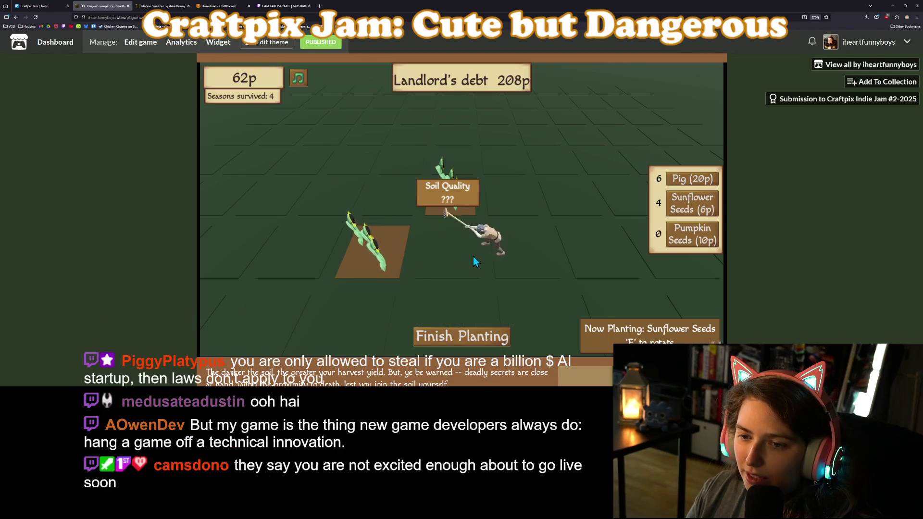
left_click(473, 256)
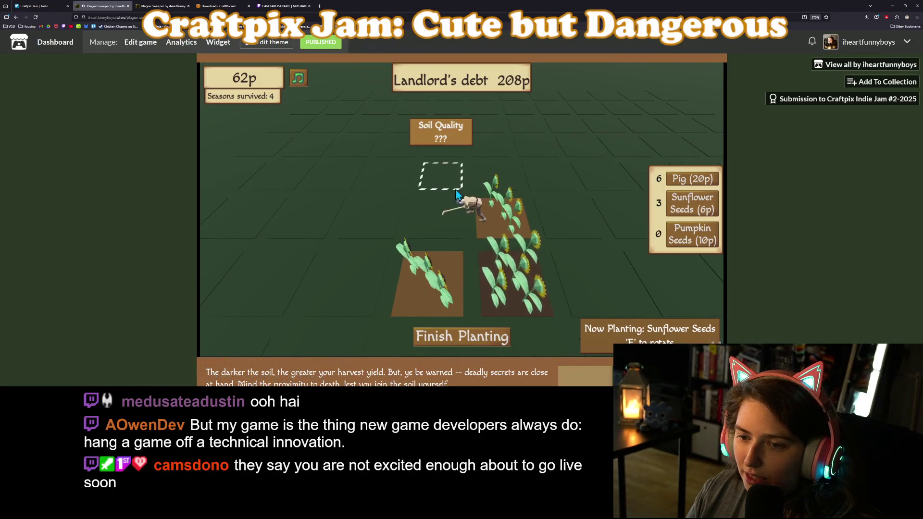
left_click(454, 184)
left_click(479, 184)
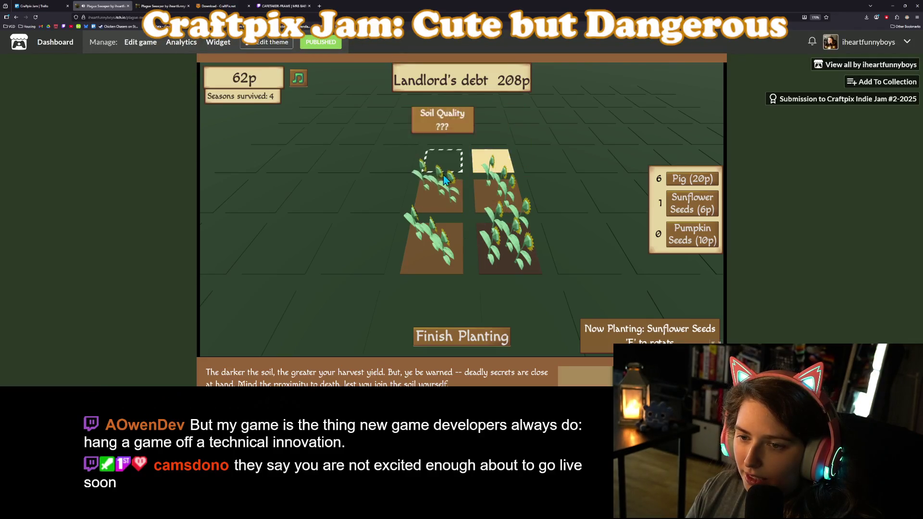
left_click(397, 195)
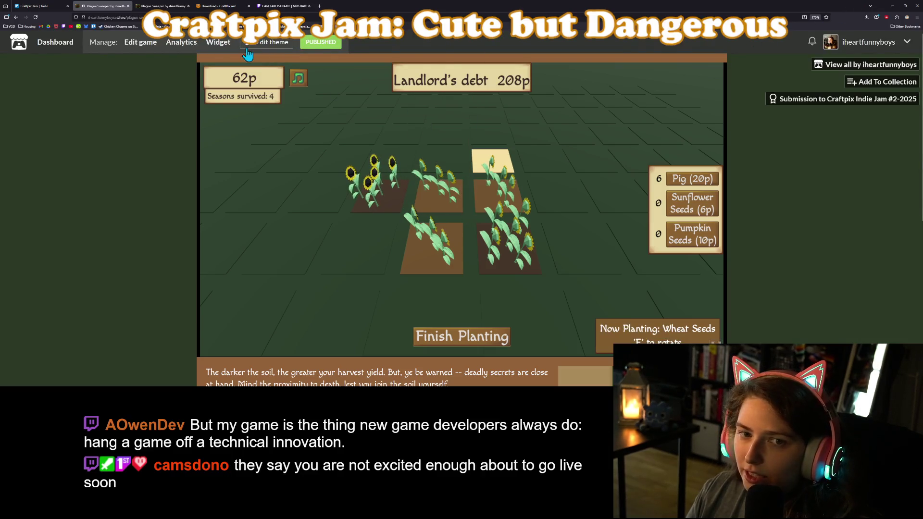
left_click(141, 41)
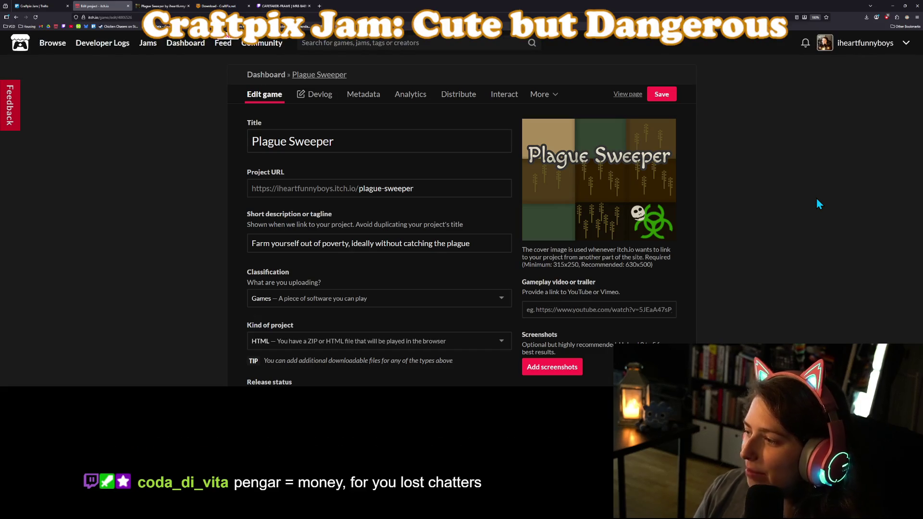
key("alt+Tab")
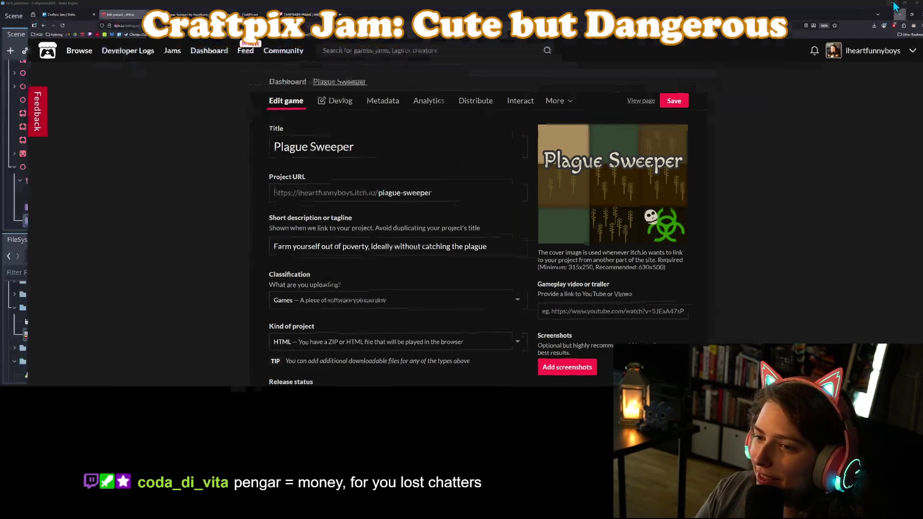
Close the build folder window and inspect the Sunflower rotation range on line 48 of farm_patch.gd
left_click(504, 154)
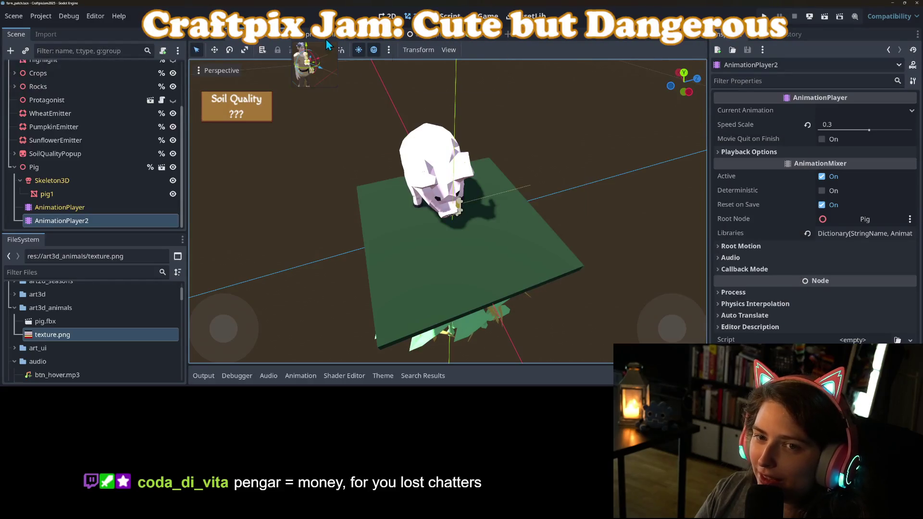
scroll(164, 80, "up", 5)
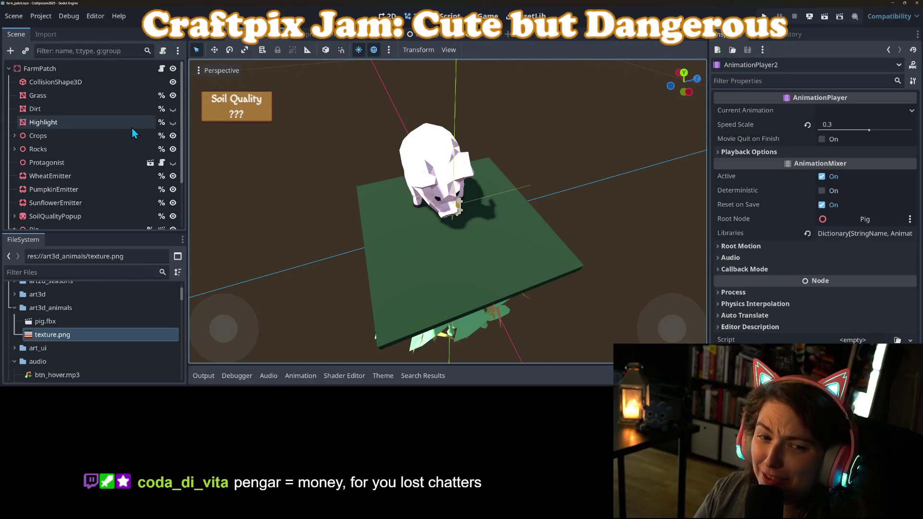
left_click(162, 68)
scroll(401, 232, "down", 3)
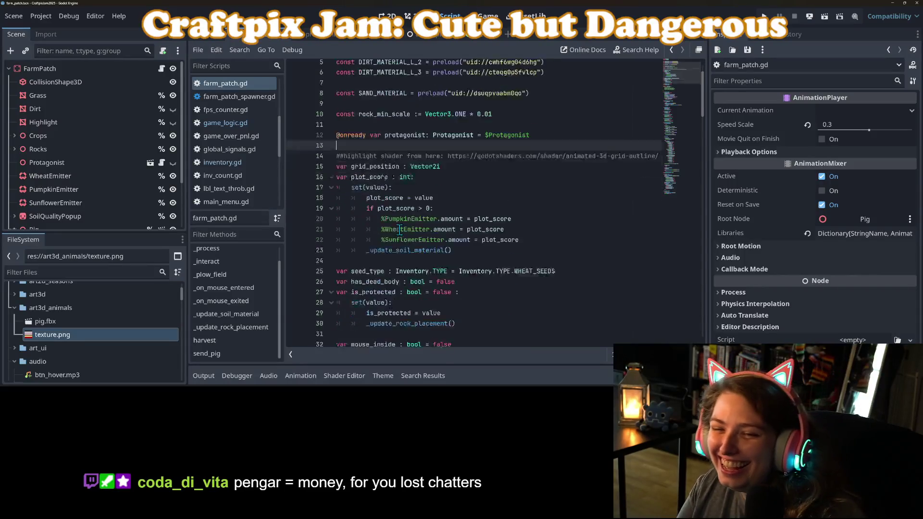
scroll(400, 232, "down", 9)
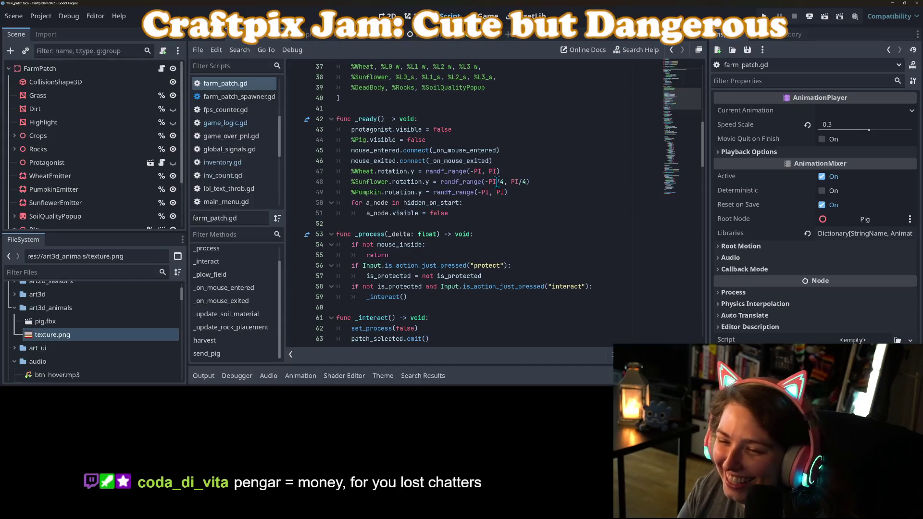
left_click(523, 182)
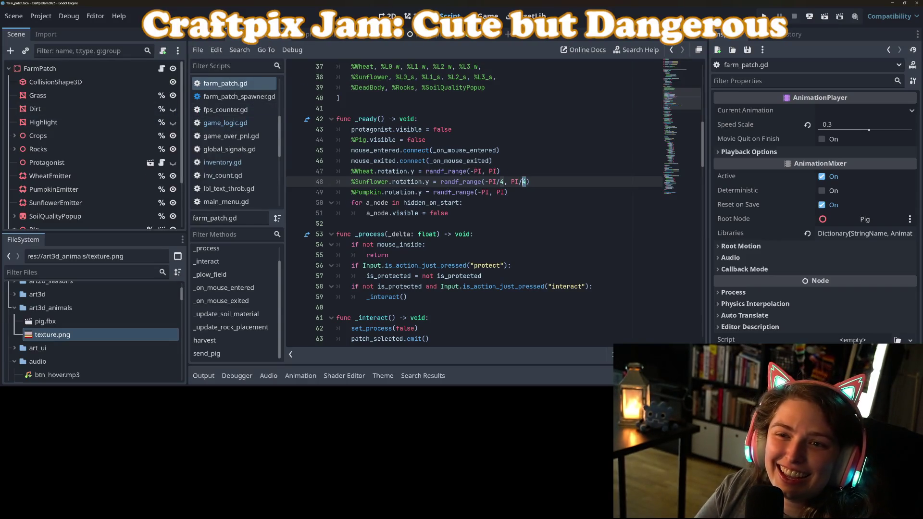
View the FarmPatch scene side-on in 3D with the Crops node expanded
left_click(411, 16)
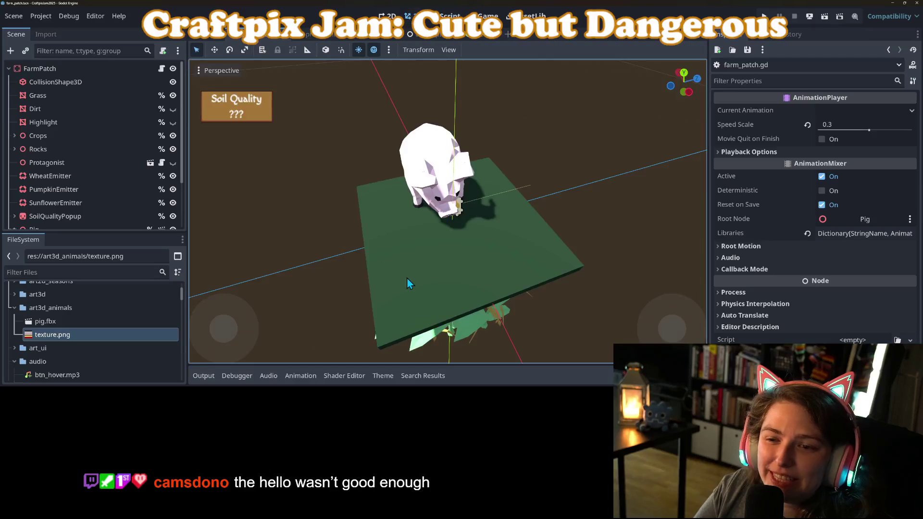
left_click_drag(489, 315, 417, 291)
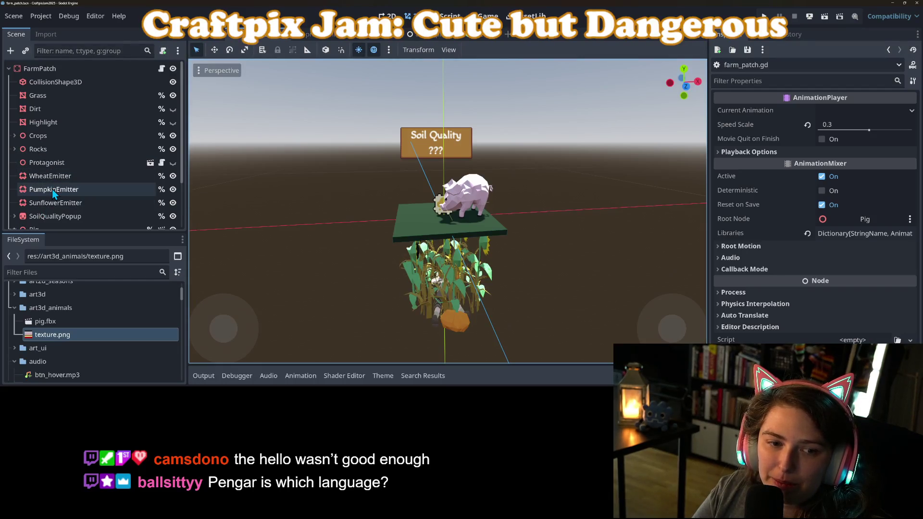
scroll(18, 152, "down", 3)
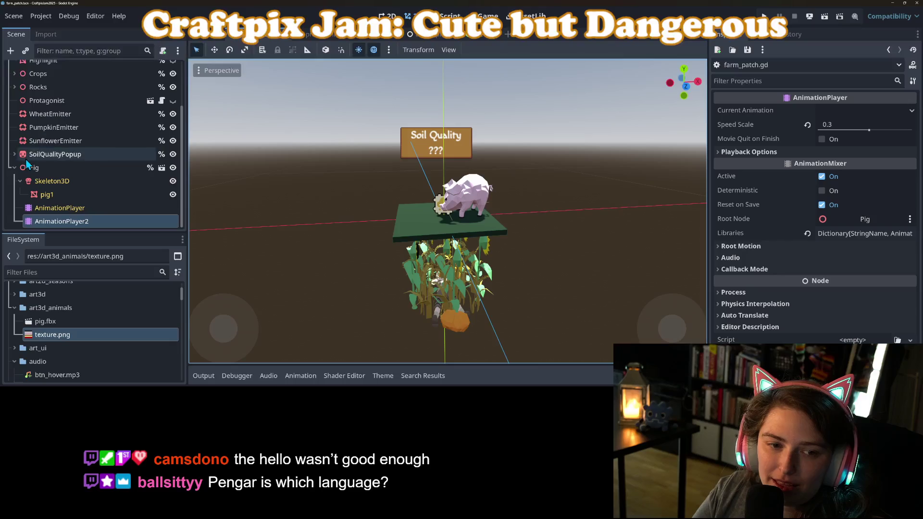
scroll(15, 144, "up", 3)
left_click(14, 136)
Try several Y rotation values on the Sunflower crop node, settling on -90 degrees
left_click(20, 166)
left_click(21, 190)
left_click(144, 187)
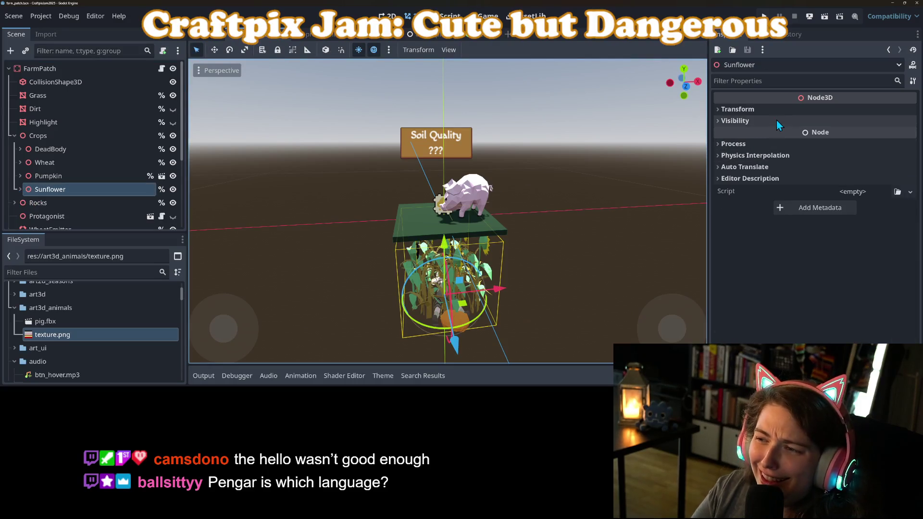
left_click(786, 111)
left_click(825, 163)
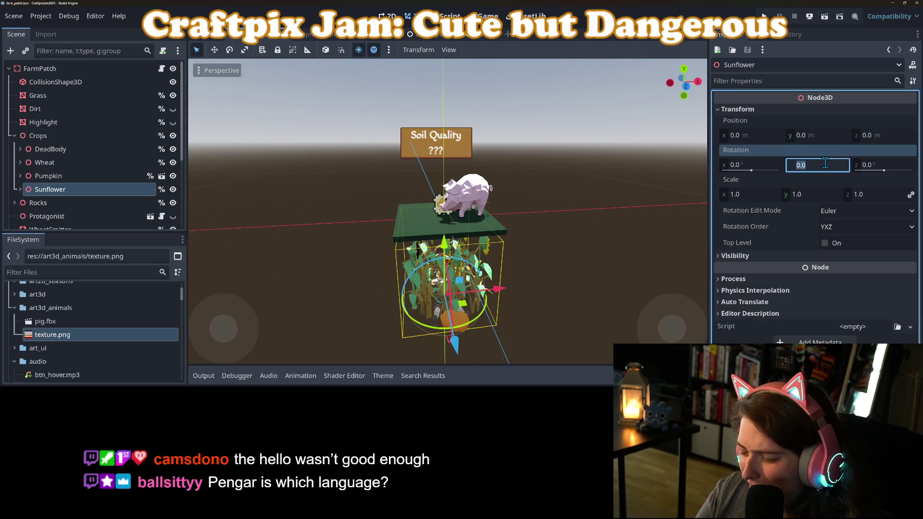
key("Return")
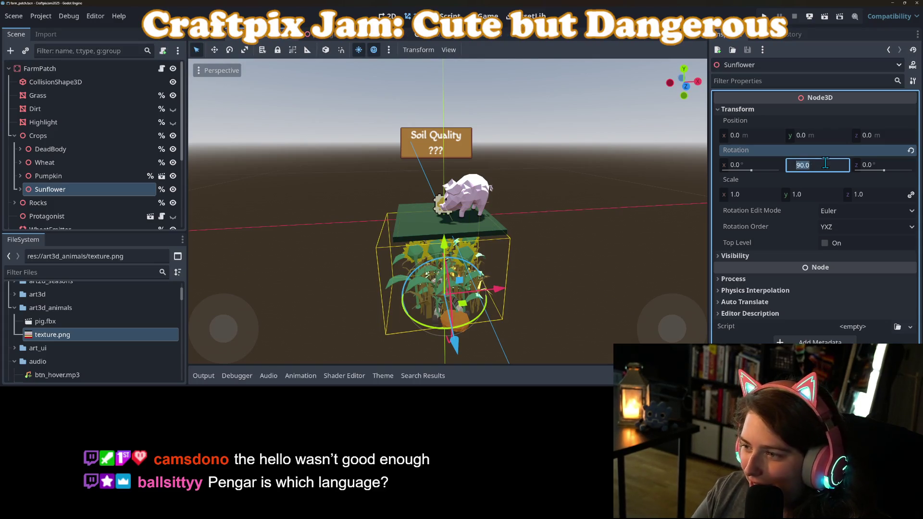
key("Return")
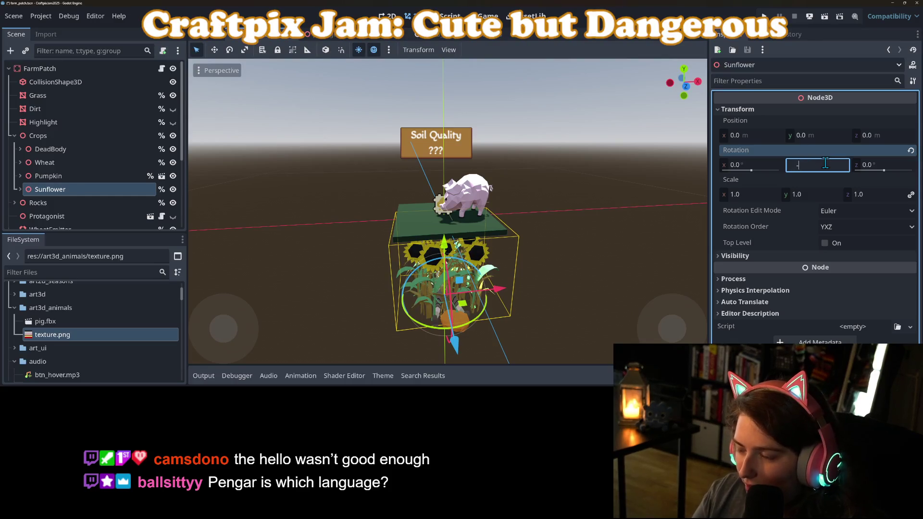
key("Return")
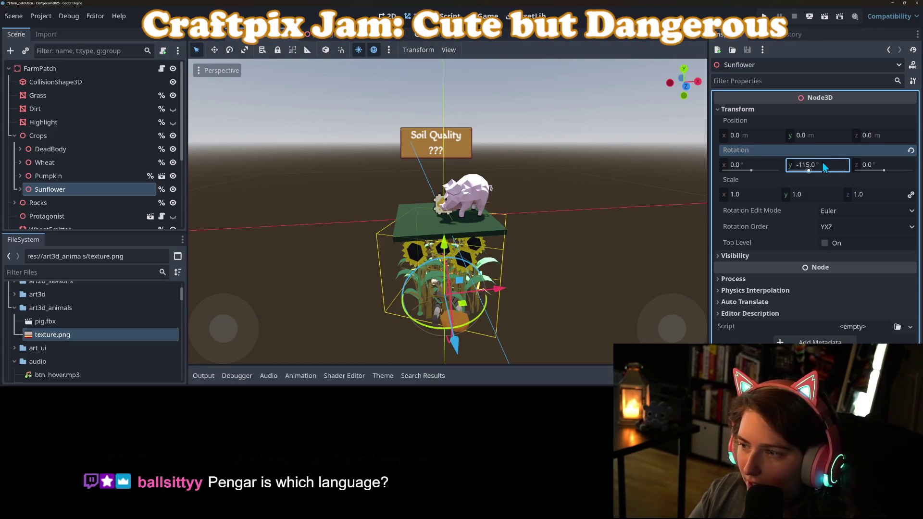
left_click(910, 150)
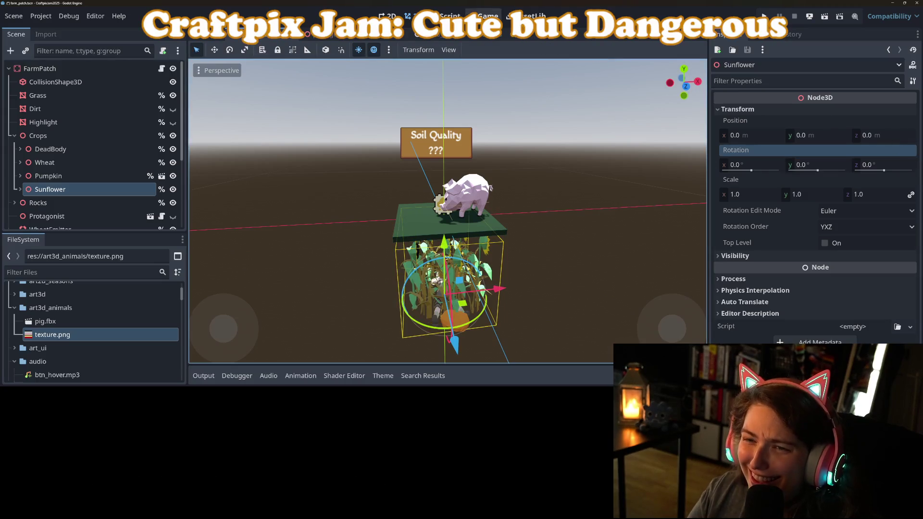
left_click(828, 164)
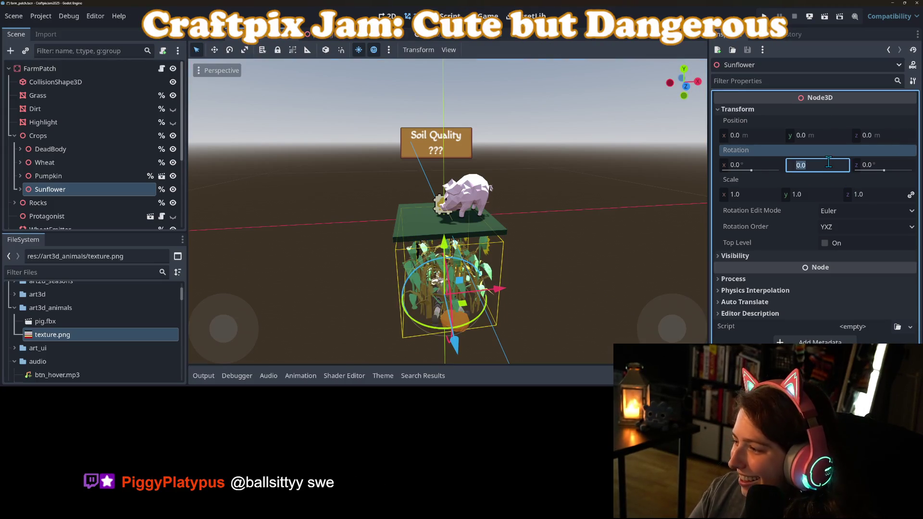
type("-90")
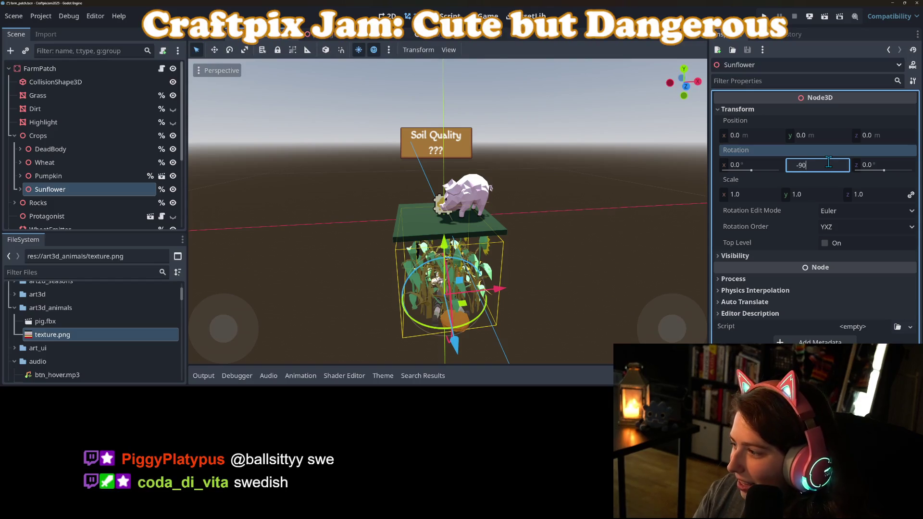
key("Return")
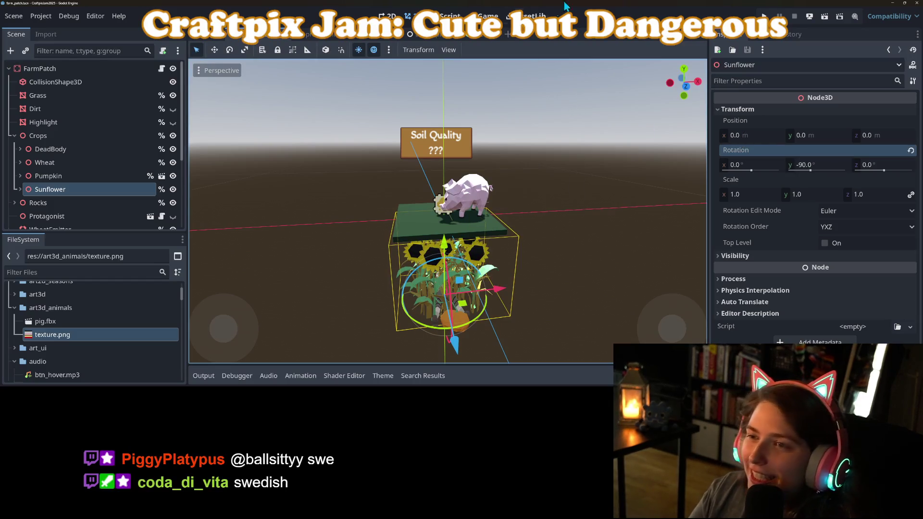
Change the Sunflower rotation to randf_range(-PI/4, -3*PI/4), save the script, and run the project
key("ctrl+F3")
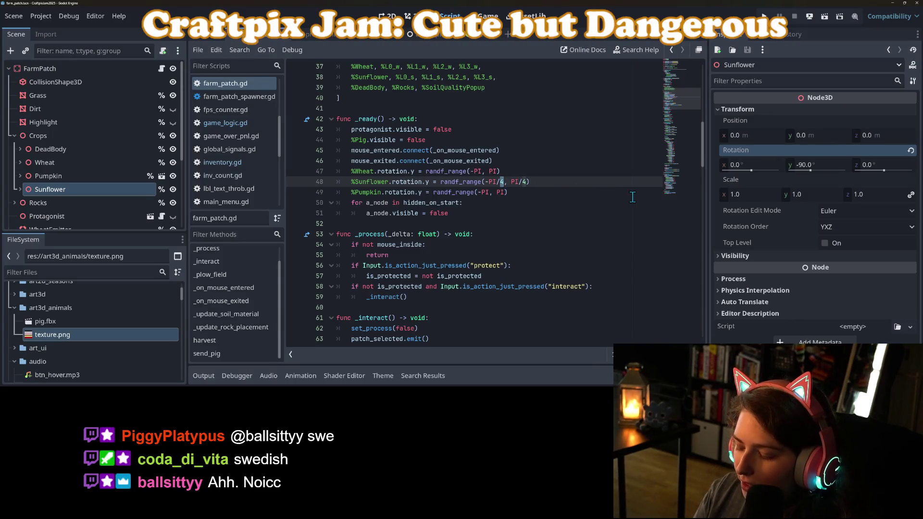
type("*")
key("ctrl+s")
left_click(560, 200)
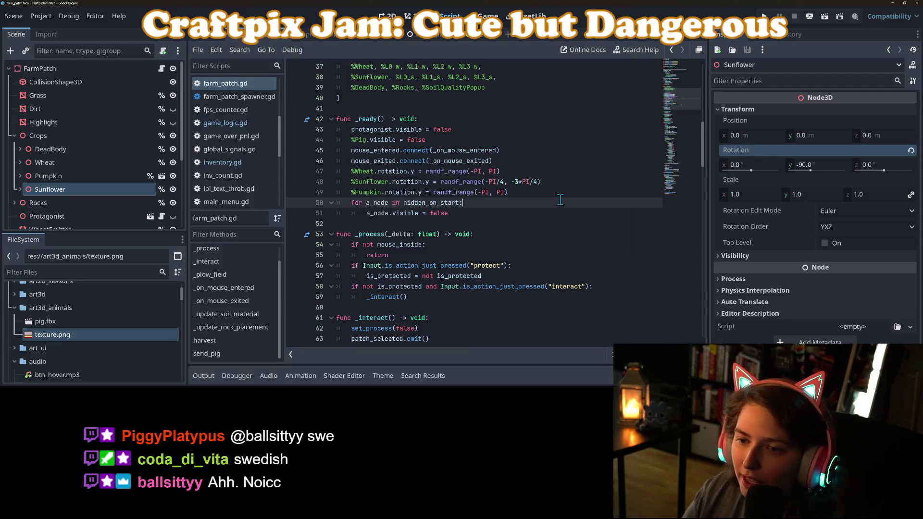
left_click(764, 16)
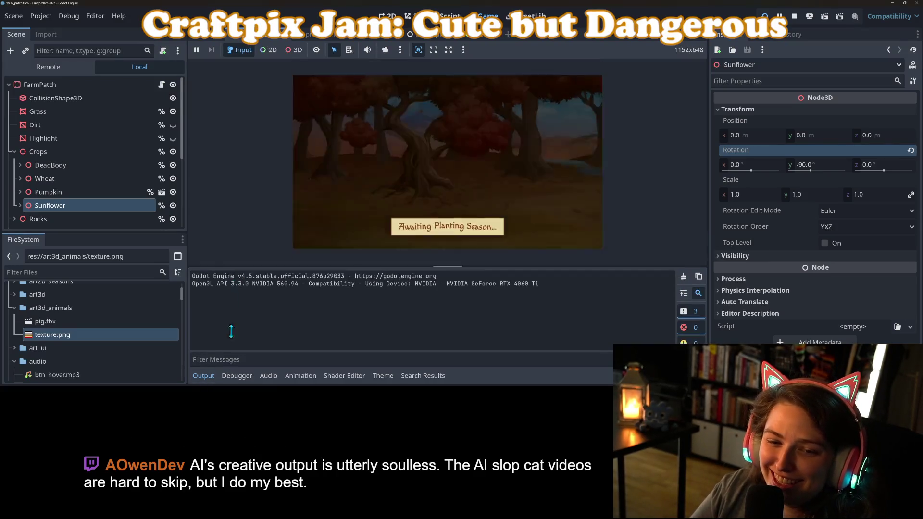
left_click(203, 376)
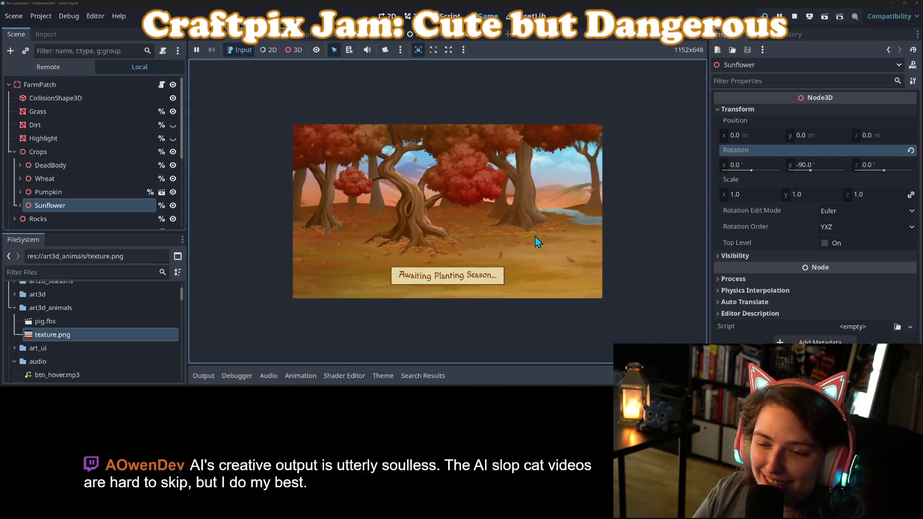
Stretch the game view and buy seven Sunflower Seeds packets in the test run
left_click(449, 50)
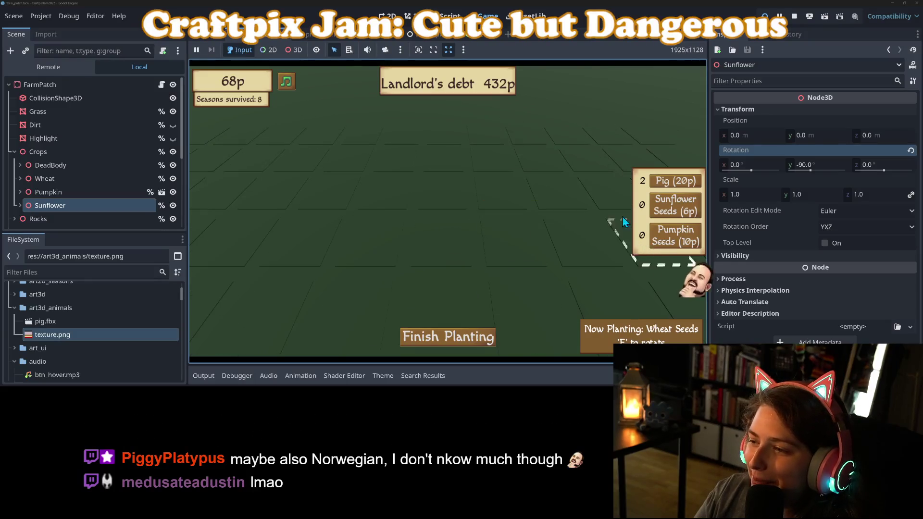
left_click(681, 215)
left_click(685, 216)
left_click(691, 216)
left_click(692, 215)
left_click(691, 214)
left_click(690, 214)
left_click(689, 212)
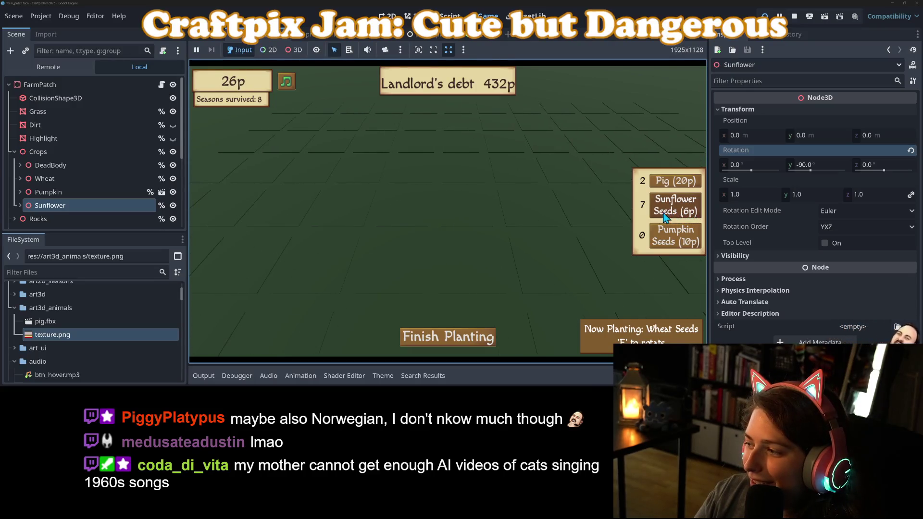
Till a plot and plant sunflowers beside the wheat, then stop the game
left_click(468, 215)
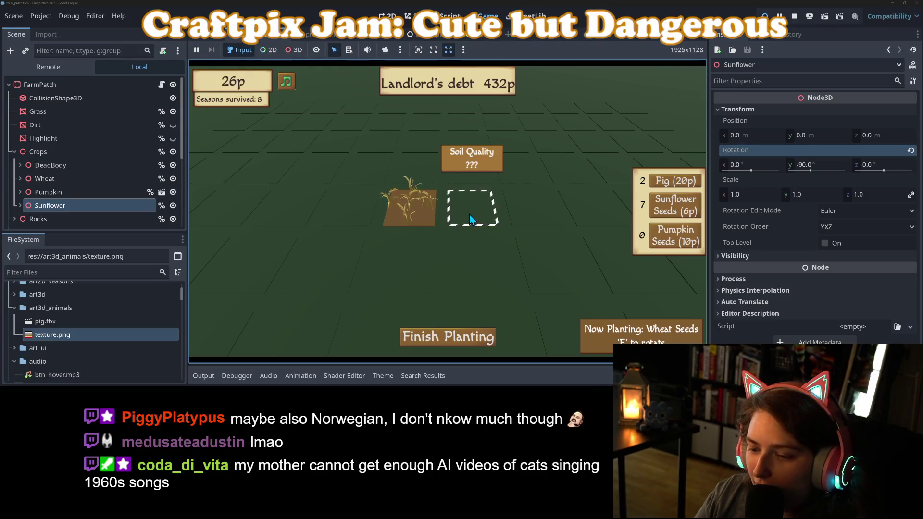
scroll(469, 217, "down", 1)
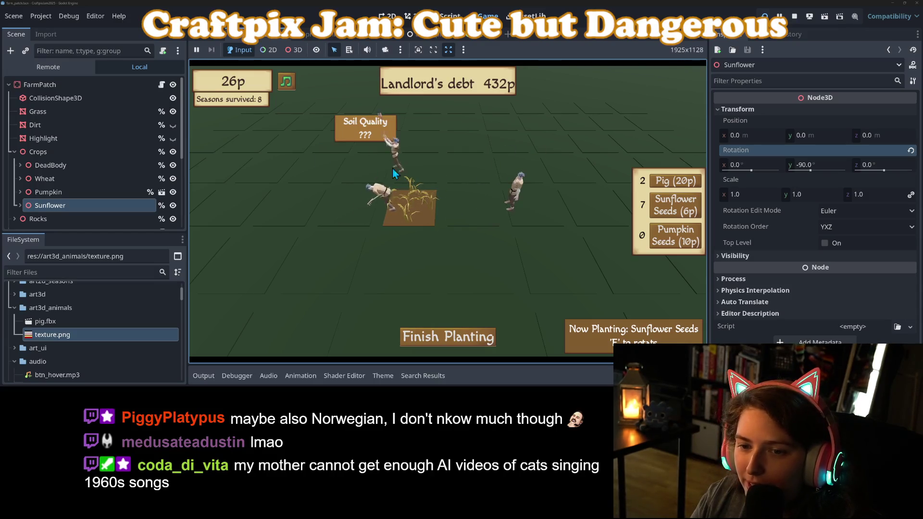
left_click(459, 200)
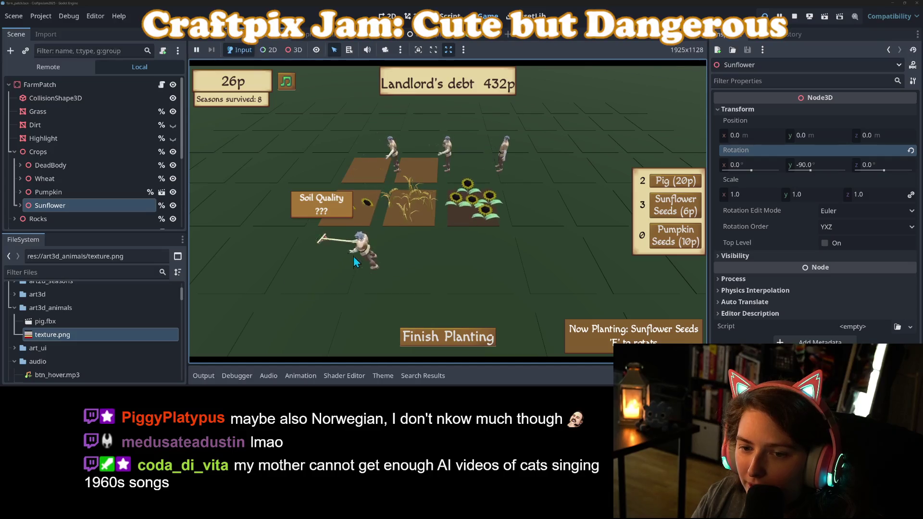
left_click(464, 261)
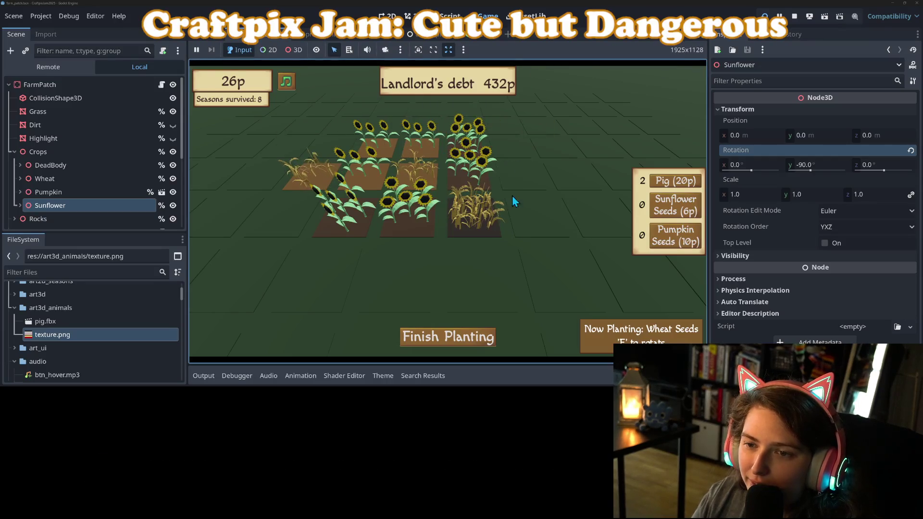
left_click(794, 16)
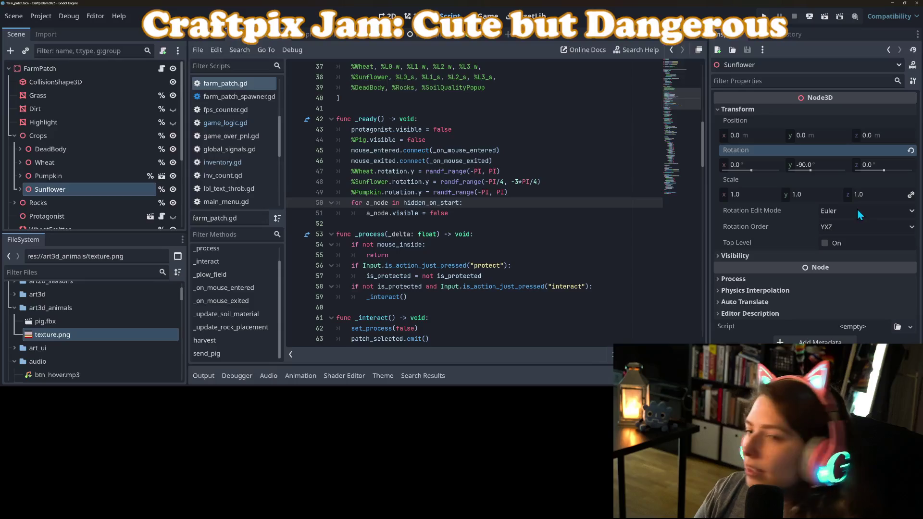
Commit both changed files to main as 'adjusts sunflower rotation to face camera' and push
key("alt+Tab")
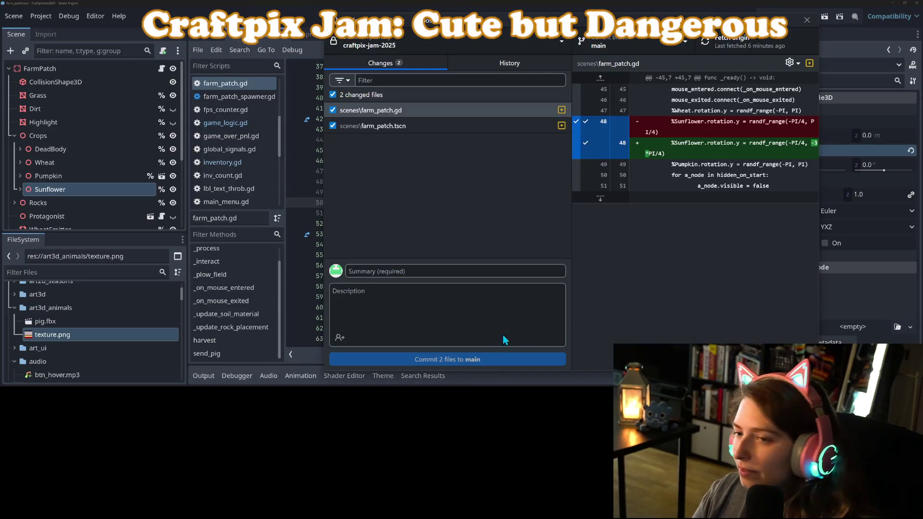
left_click(506, 266)
type("adjust")
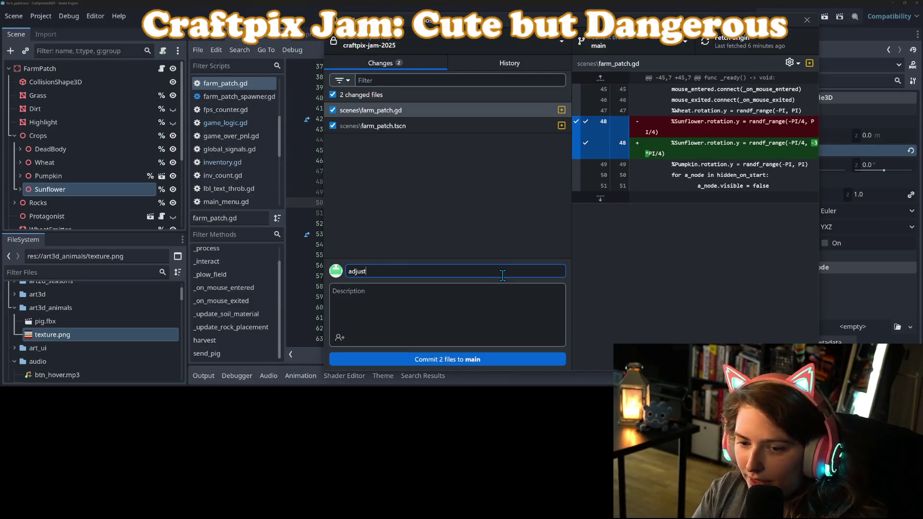
type("s")
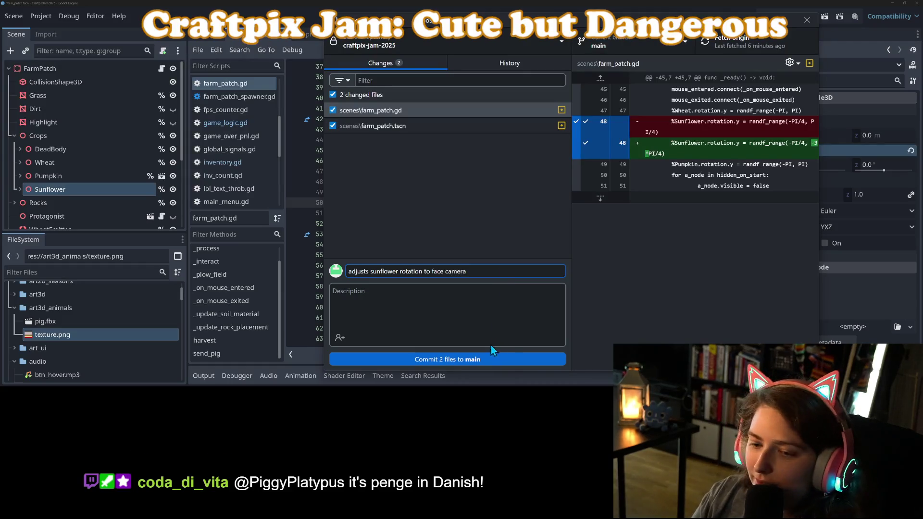
left_click(488, 360)
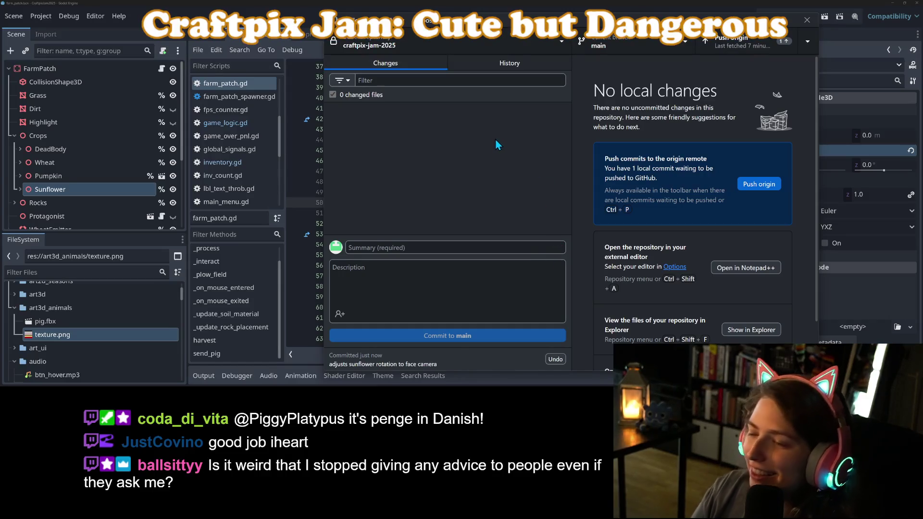
left_click(716, 42)
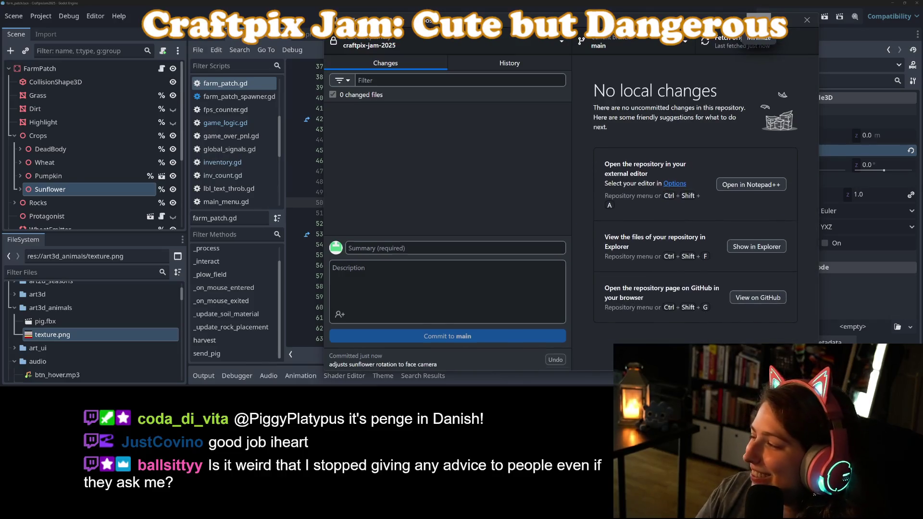
left_click(759, 17)
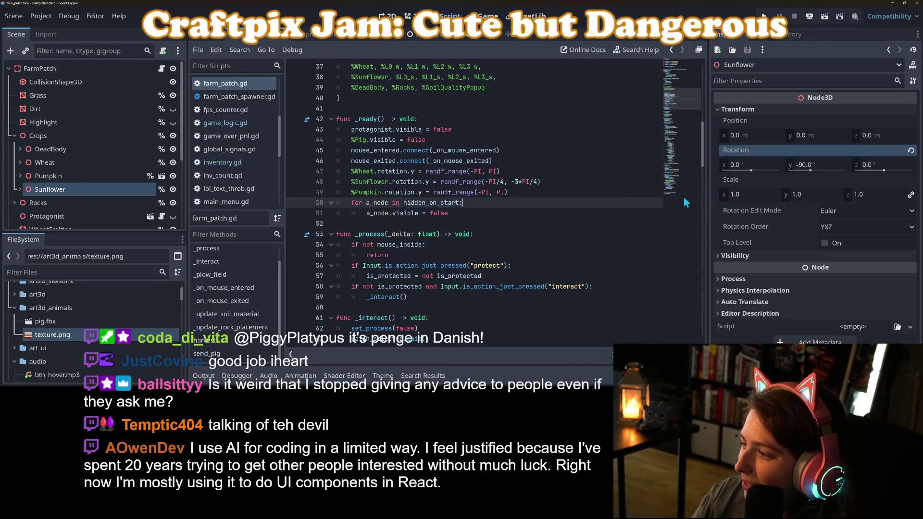
left_click(670, 199)
left_click(599, 202)
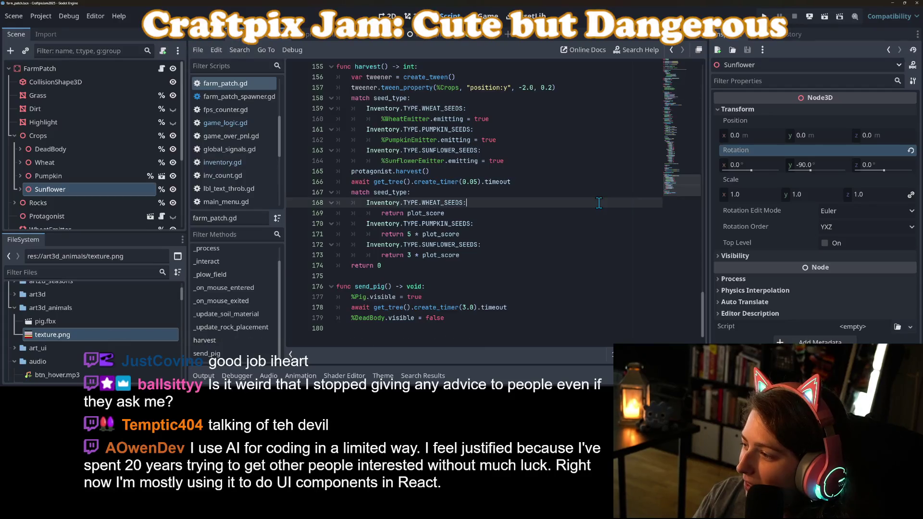
left_click_drag(683, 184, 688, 51)
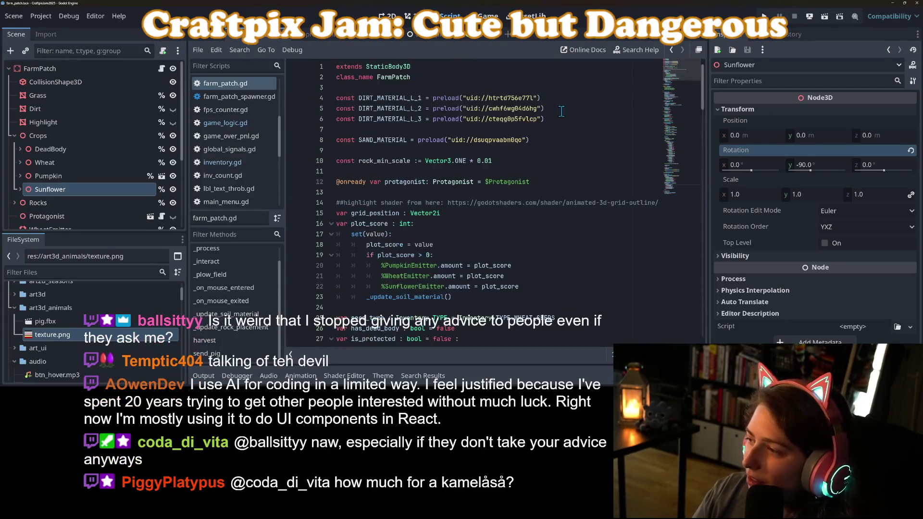
left_click(560, 109)
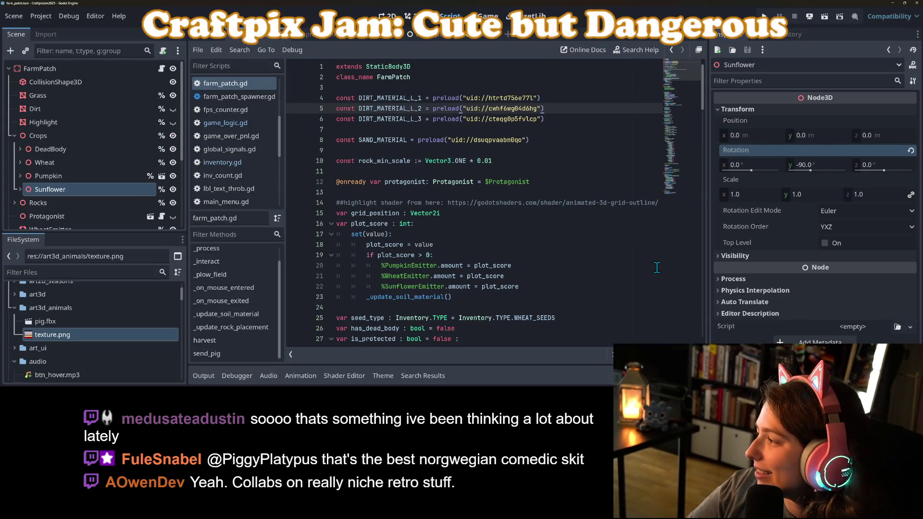
left_click(539, 244)
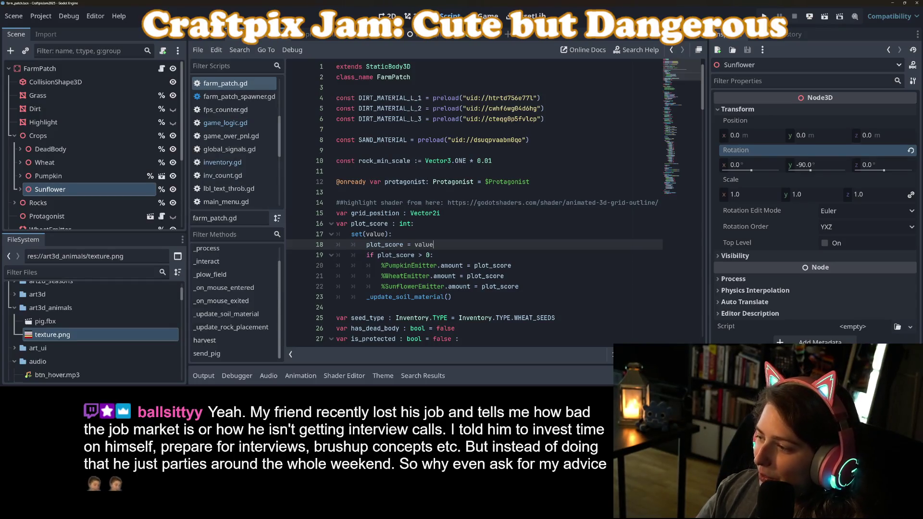
key("alt+Tab")
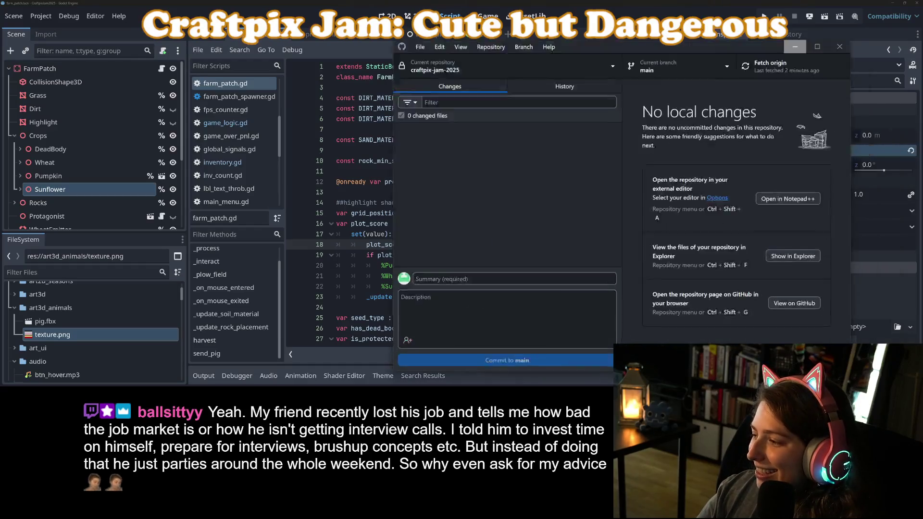
key("alt+Tab")
key("alt+Tab")
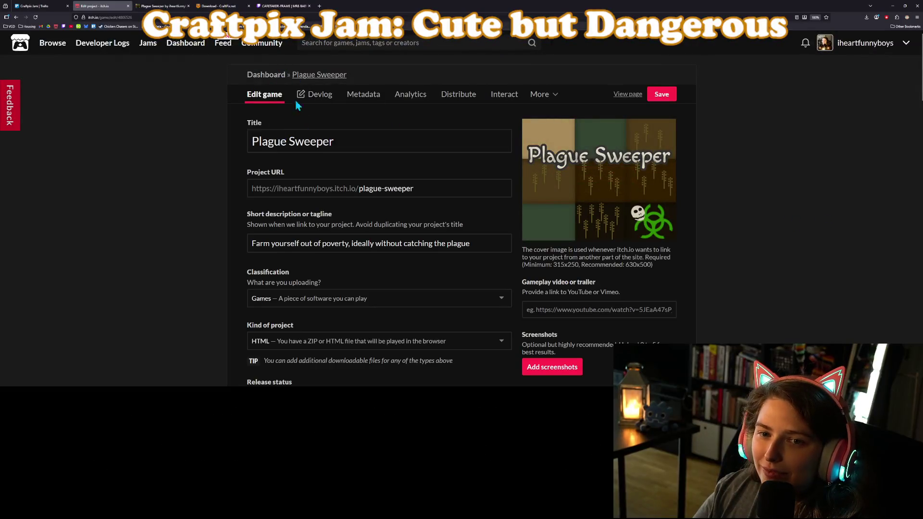
scroll(282, 181, "down", 10)
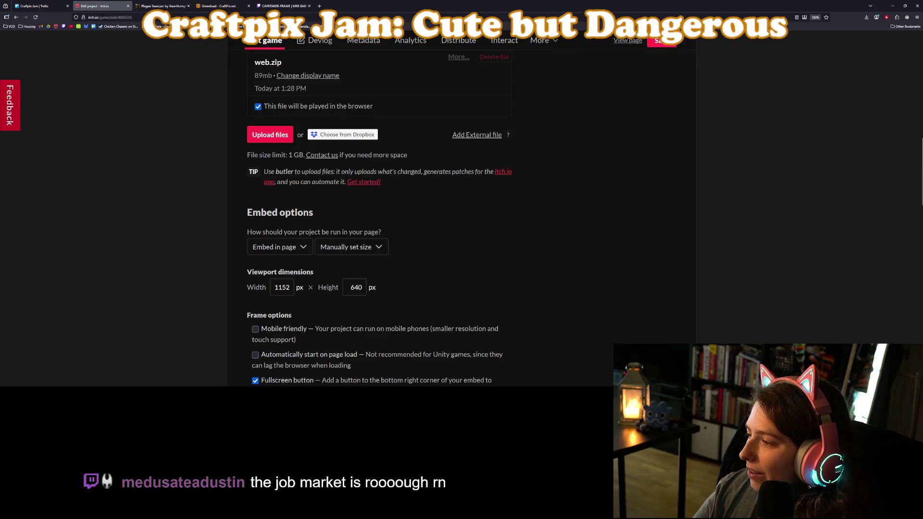
key("alt+Tab")
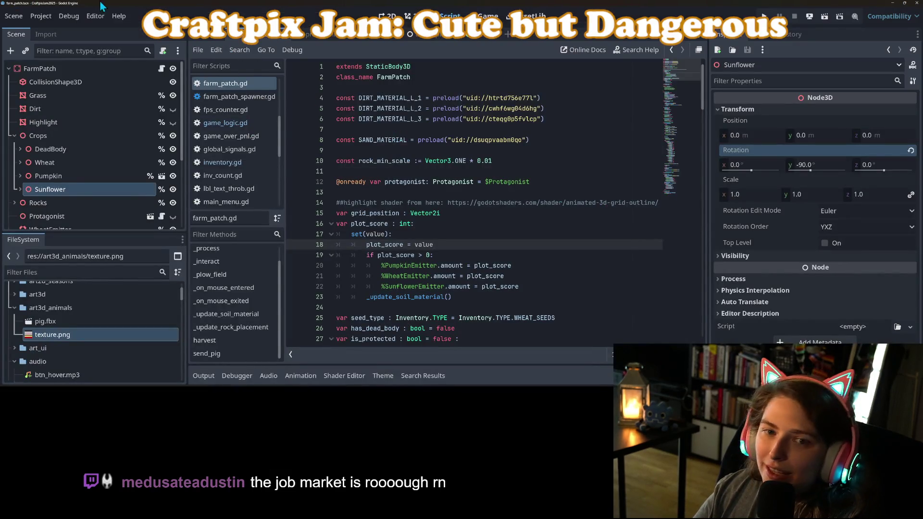
left_click(41, 16)
Re-export the Web build over build/web/index.html, confirming the overwrite
left_click(97, 85)
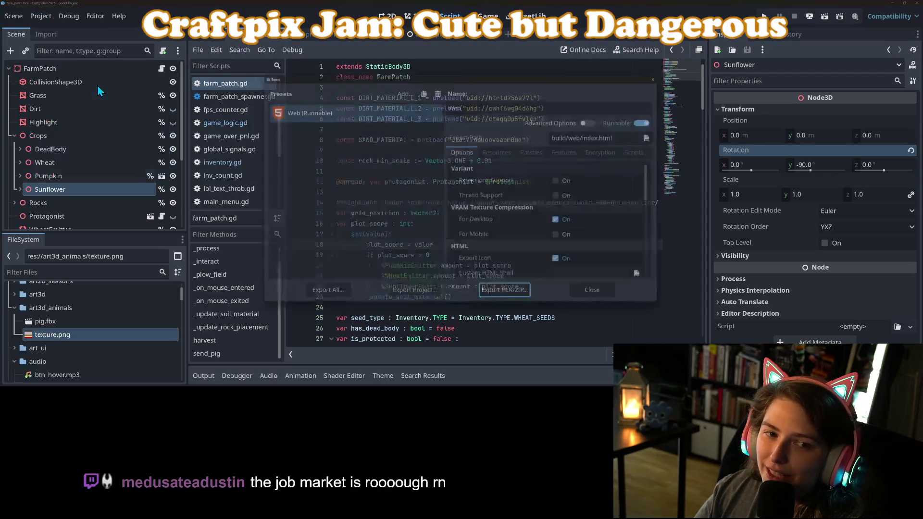
left_click(403, 297)
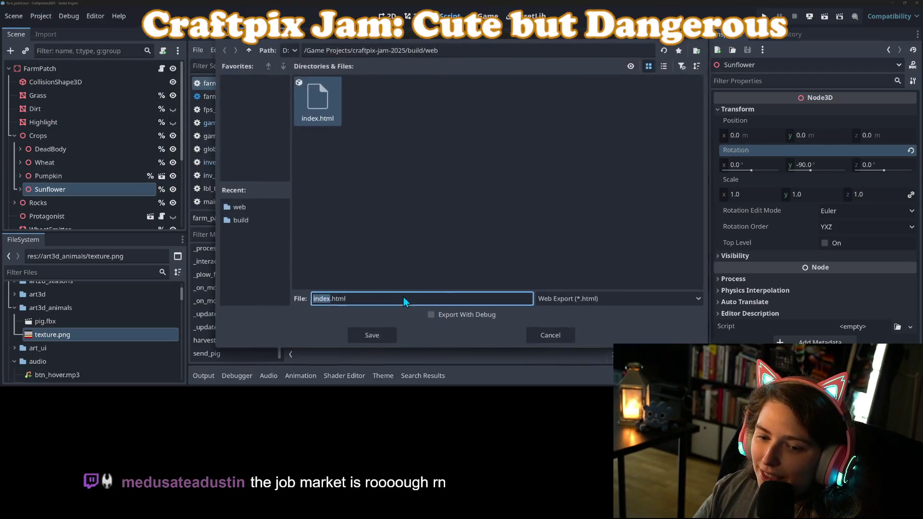
left_click(371, 334)
left_click(428, 214)
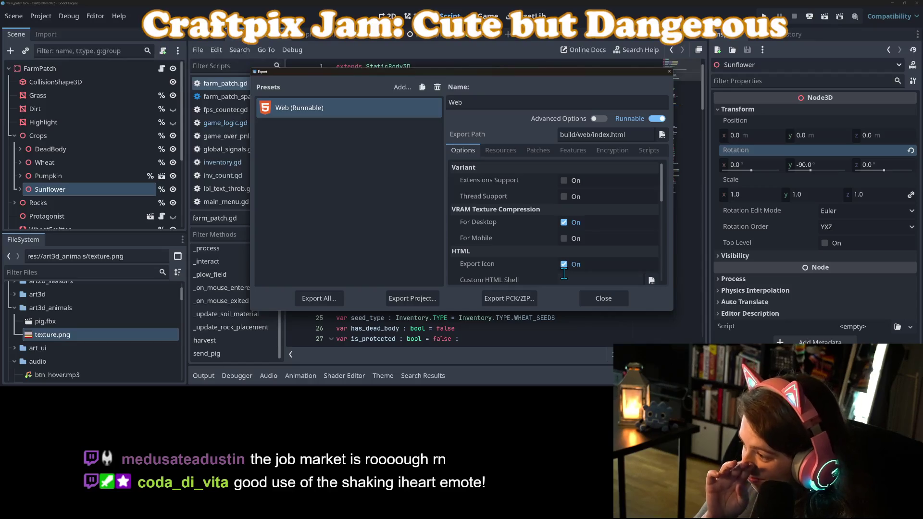
left_click(603, 299)
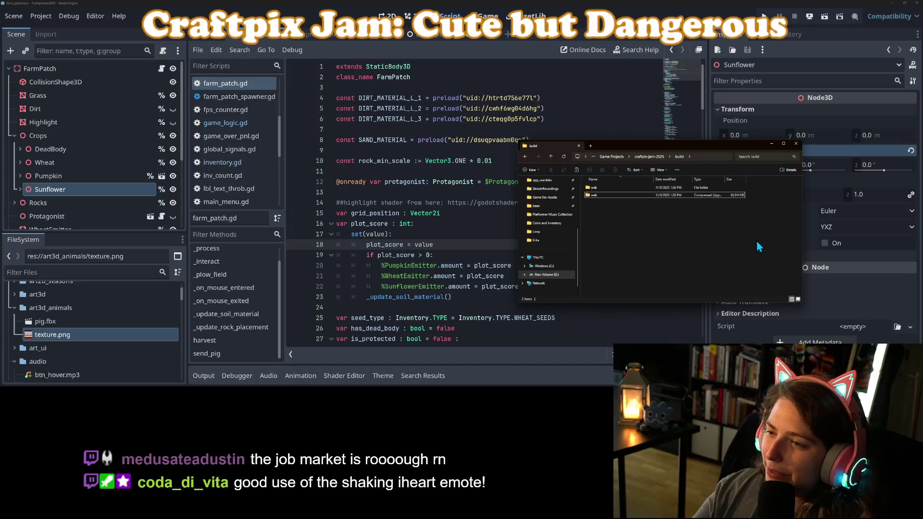
Replace the old web.zip with a freshly compressed ZIP of the web folder
left_click(616, 195)
key("Delete")
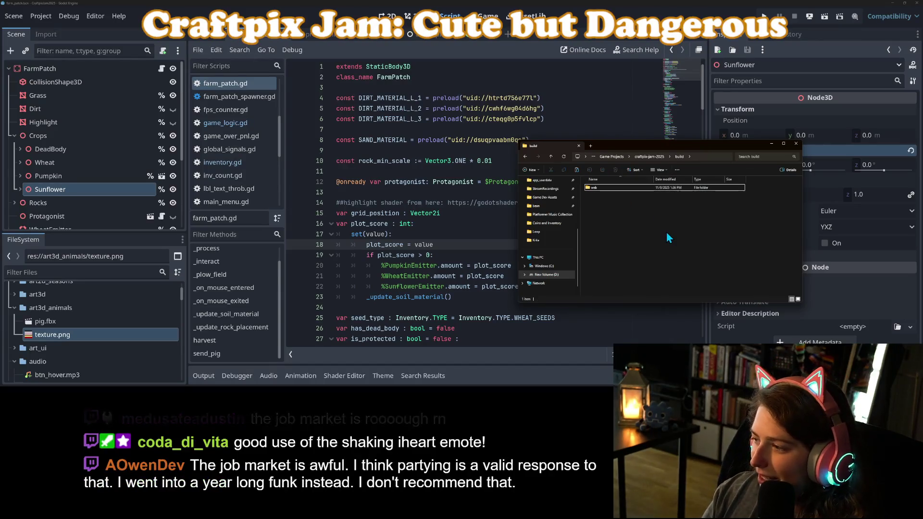
right_click(627, 188)
mouse_move(662, 253)
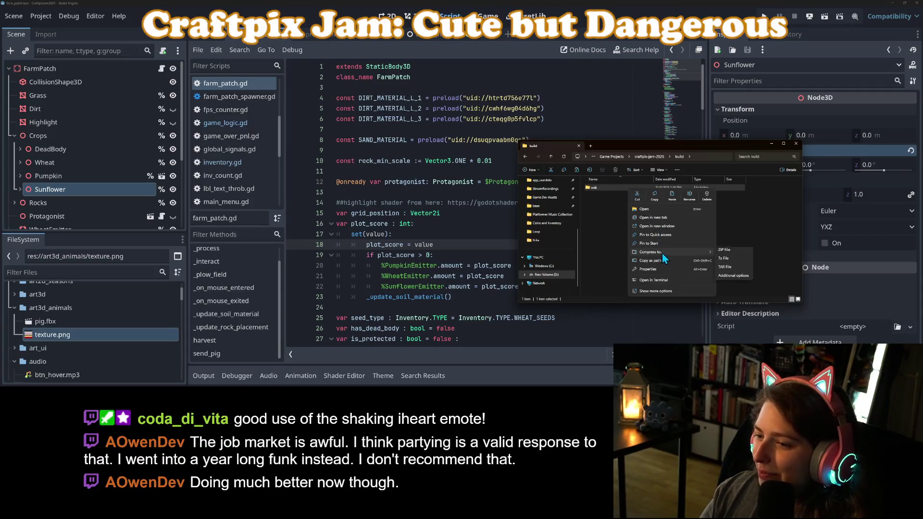
left_click(737, 253)
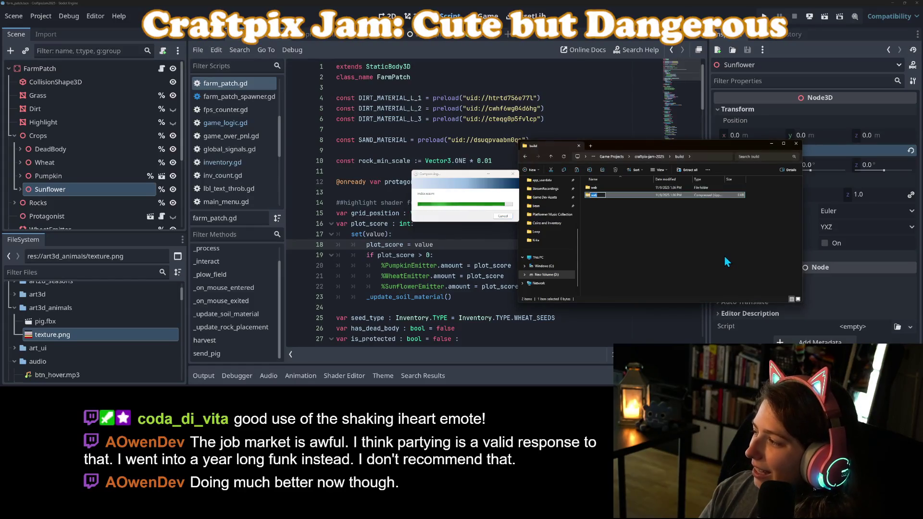
left_click(711, 263)
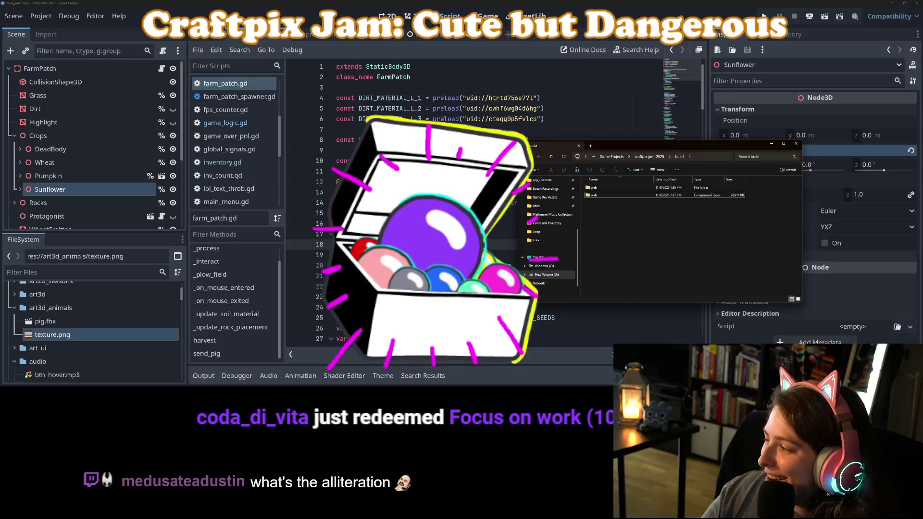
key("alt+Tab")
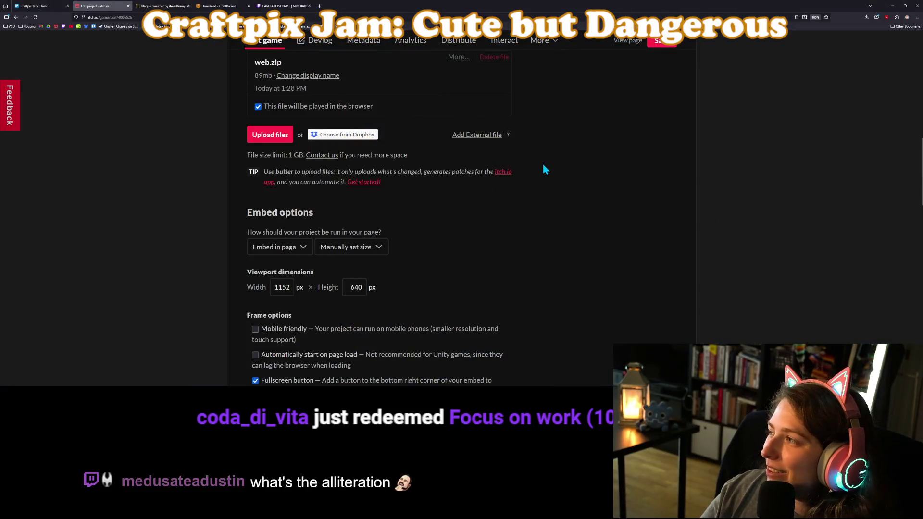
Upload the new web.zip, mark it playable in the browser, and view the public game page
left_click(270, 136)
left_click(72, 51)
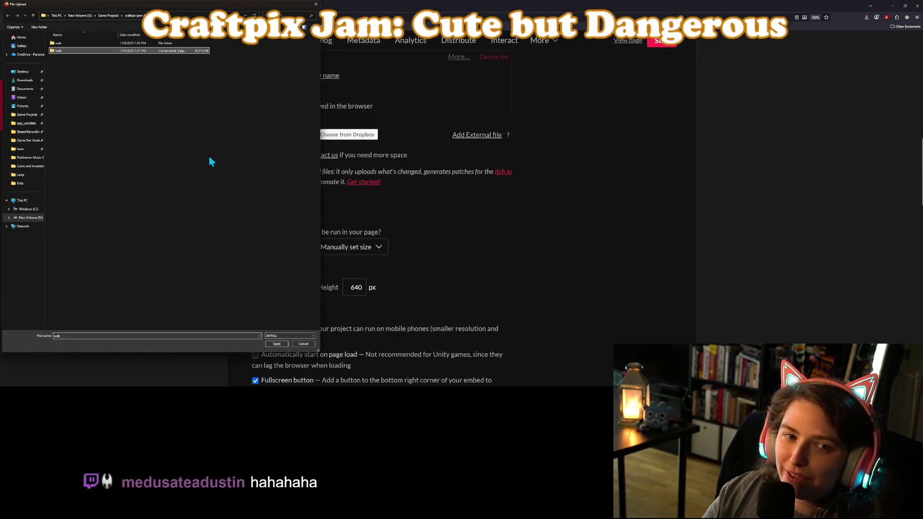
left_click(277, 344)
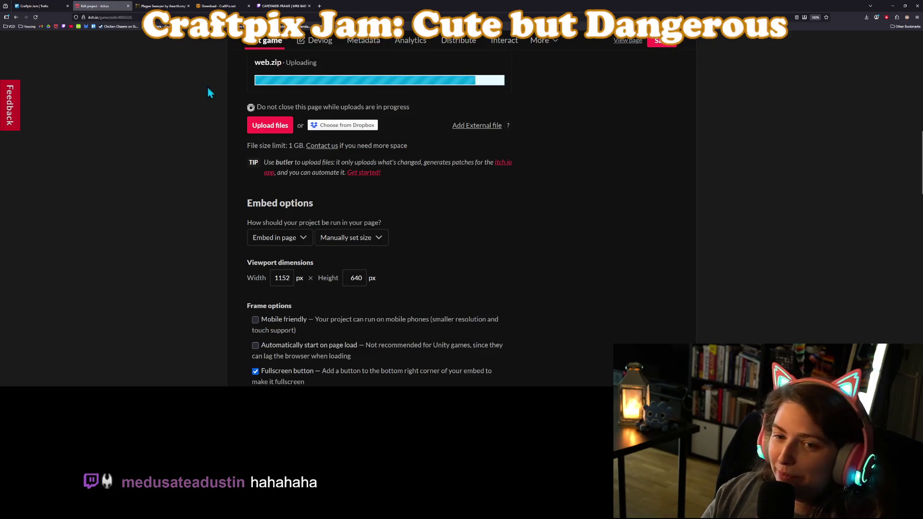
left_click(280, 130)
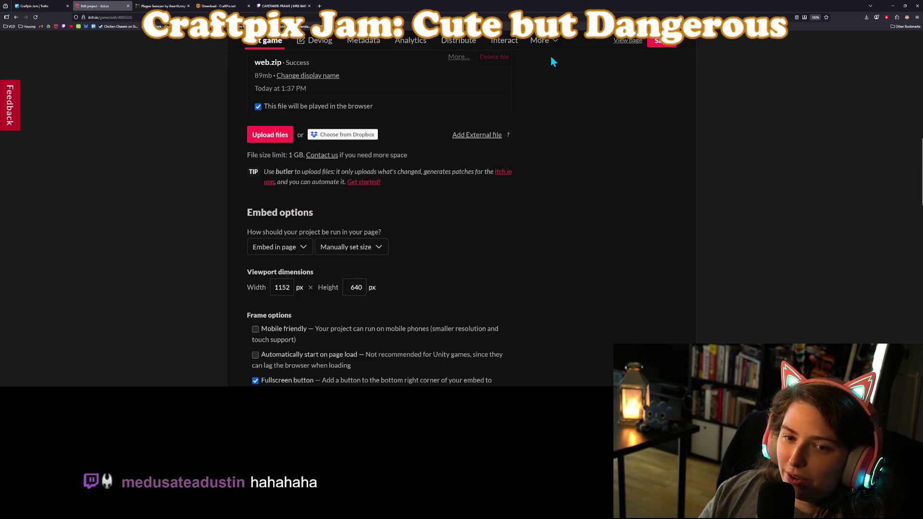
left_click(628, 42)
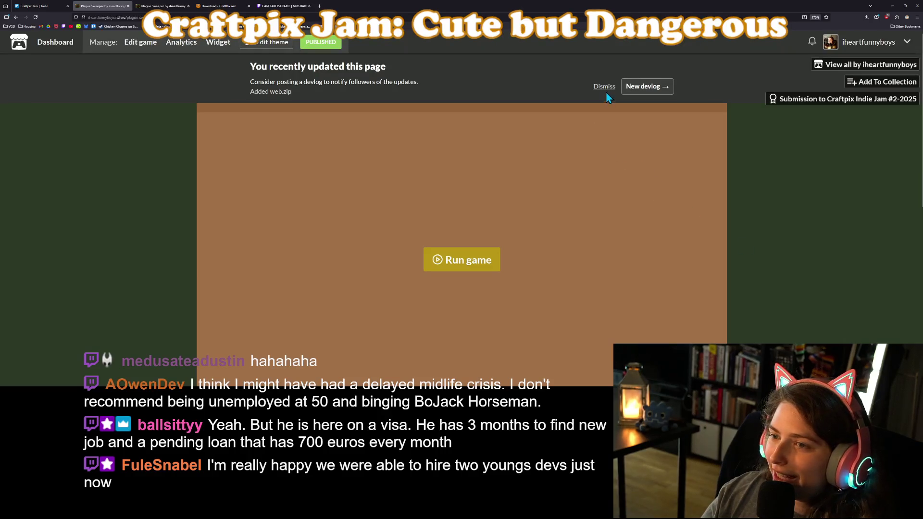
scroll(620, 112, "down", 1)
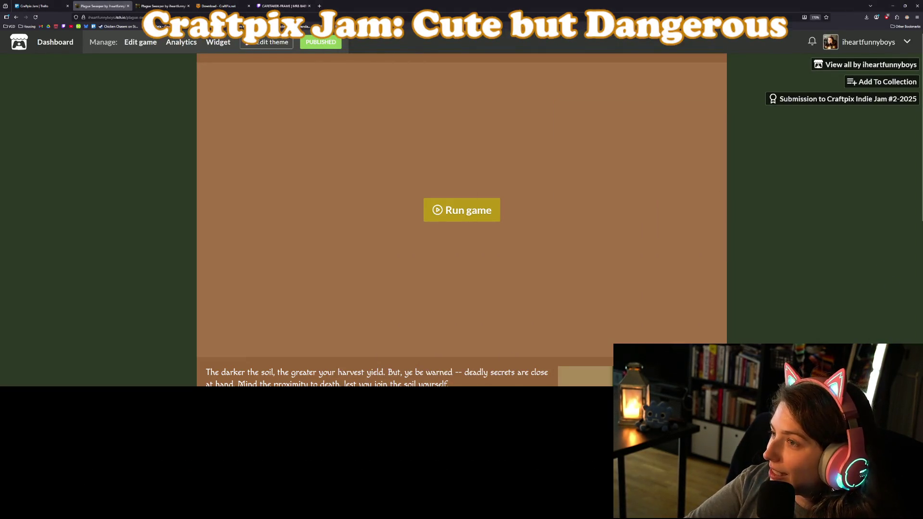
left_click(892, 6)
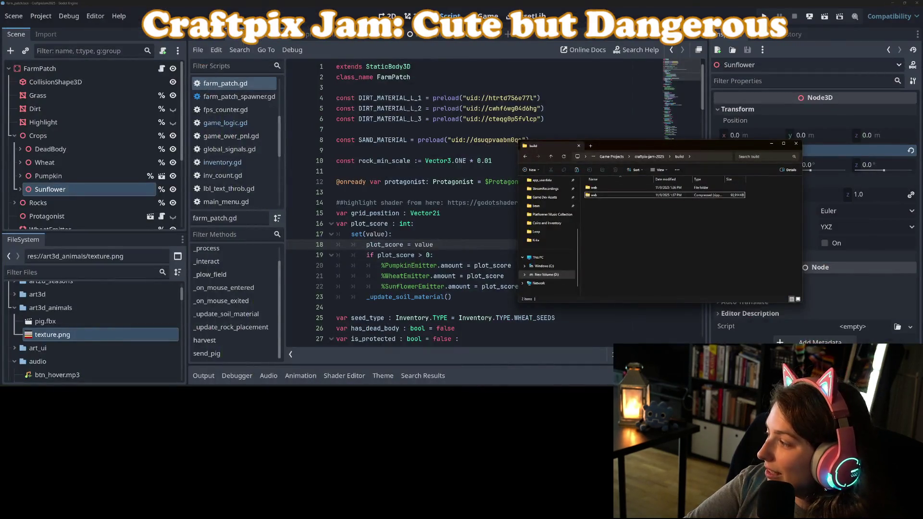
Run the project in Godot with the Output panel hidden to enlarge the game
key("alt+Tab")
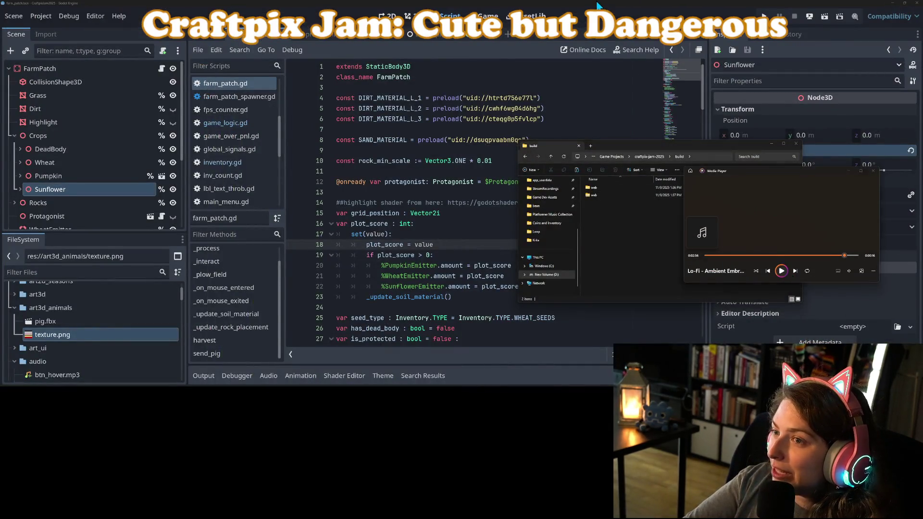
key("alt+Tab")
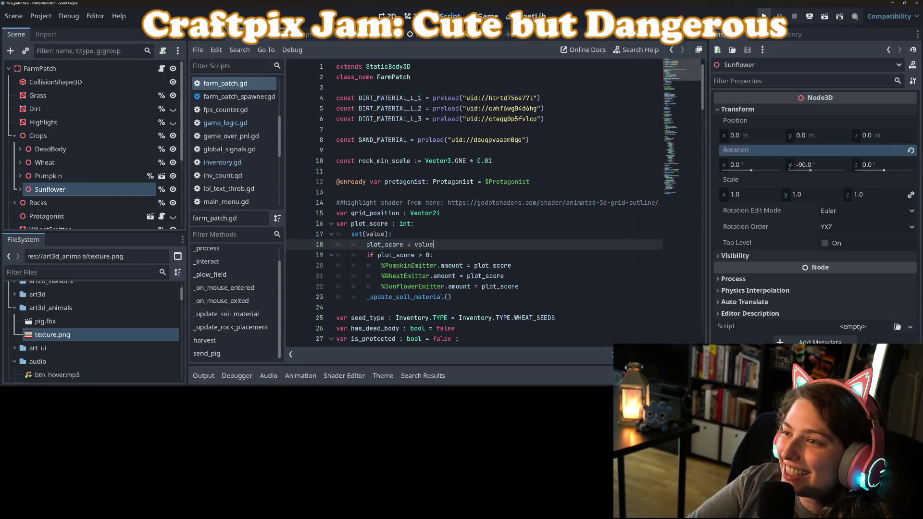
left_click(763, 15)
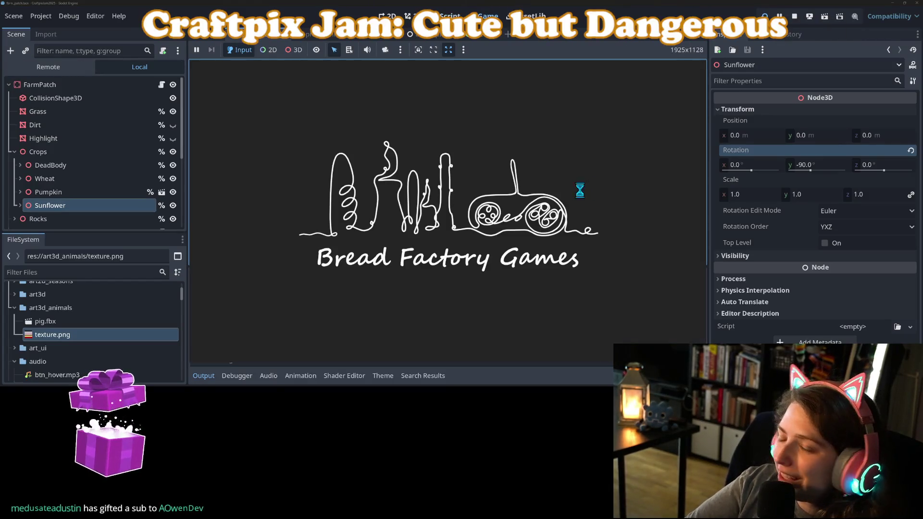
left_click(207, 377)
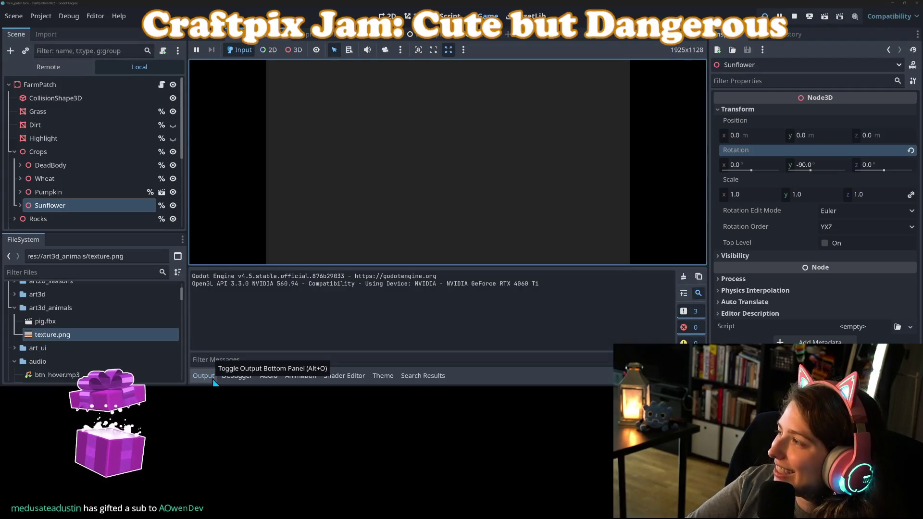
left_click(212, 377)
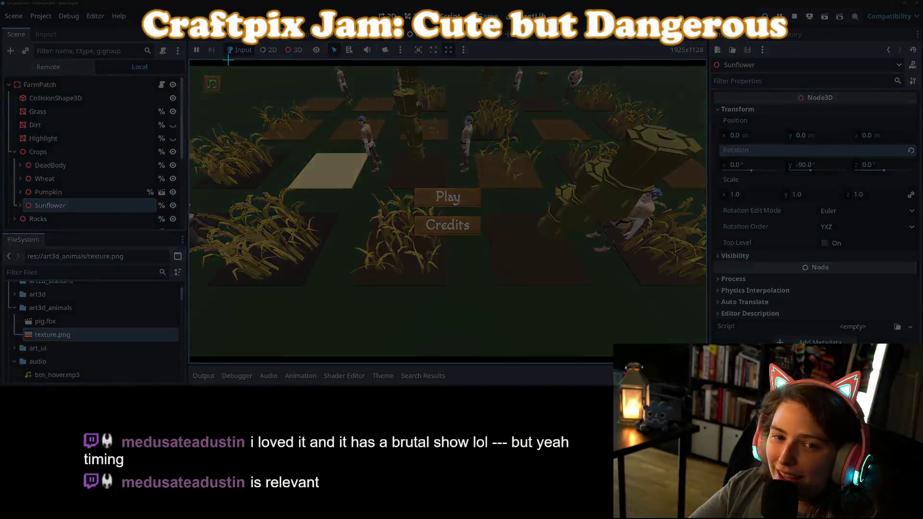
Screen-record the game view with Snipping Tool and start a new game
mouse_move(190, 65)
left_mouse_down()
mouse_move(491, 254)
mouse_move(688, 360)
mouse_move(705, 357)
left_mouse_up()
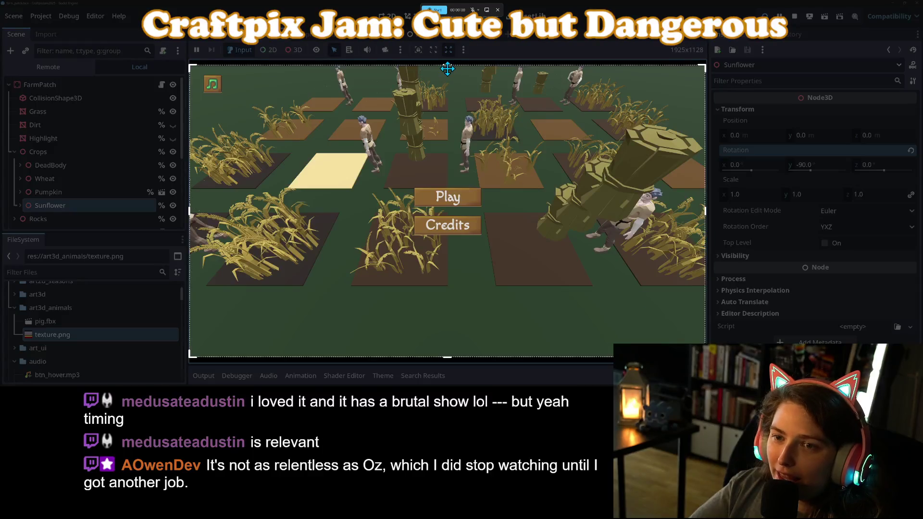
left_click_drag(449, 67, 448, 68)
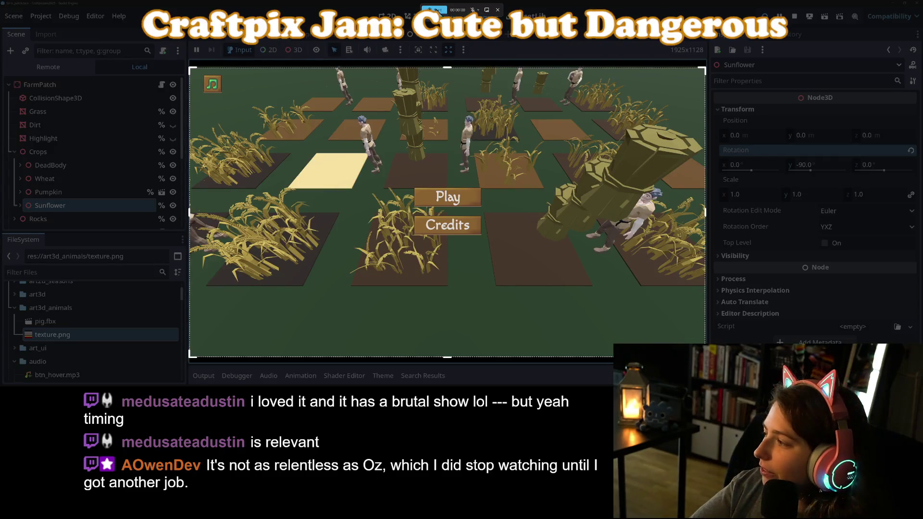
left_click(434, 10)
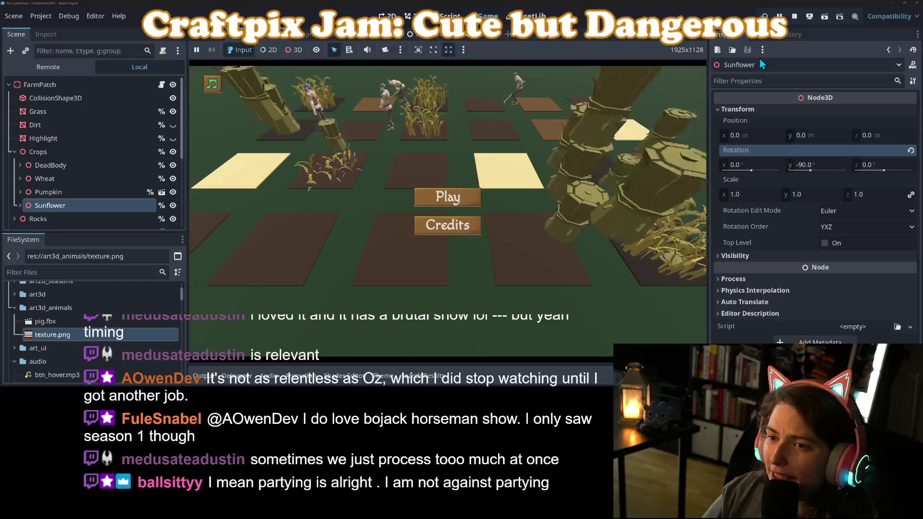
left_click(466, 200)
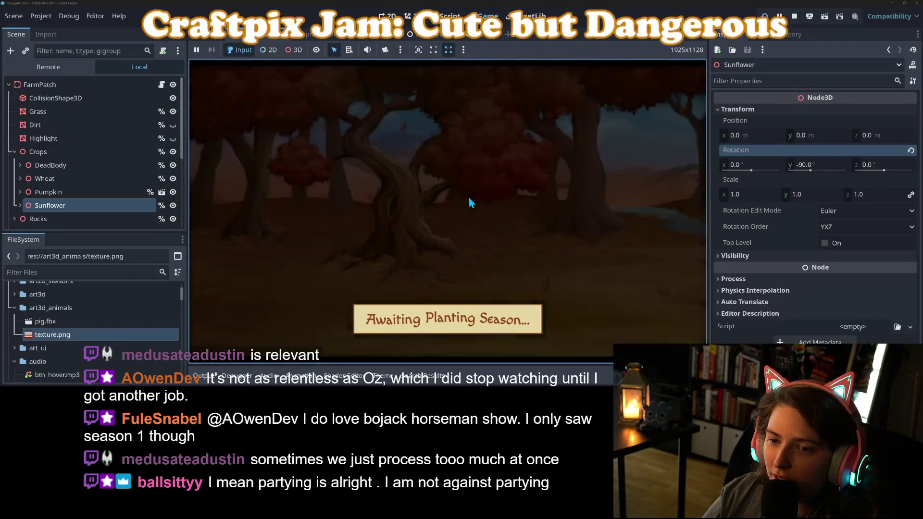
Stop the gameplay clip recording and close its preview to return to farm_patch.gd
mouse_move(733, 269)
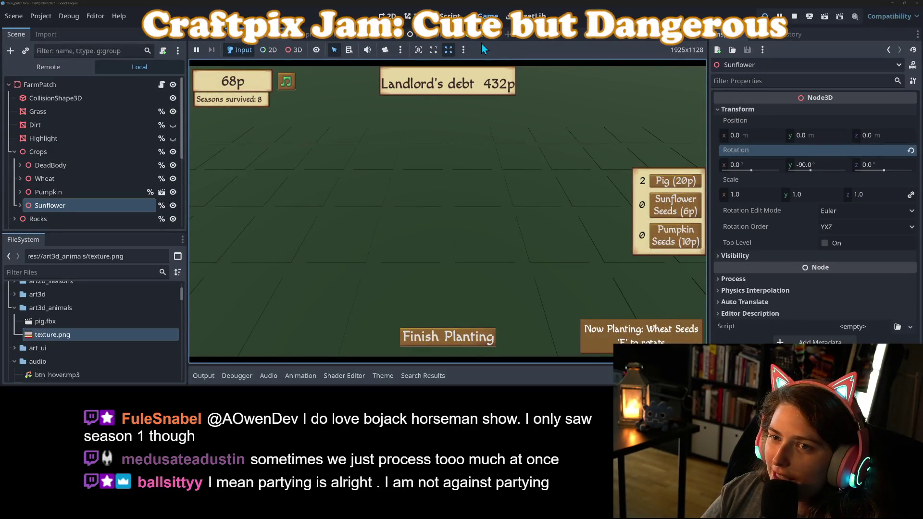
left_click(446, 15)
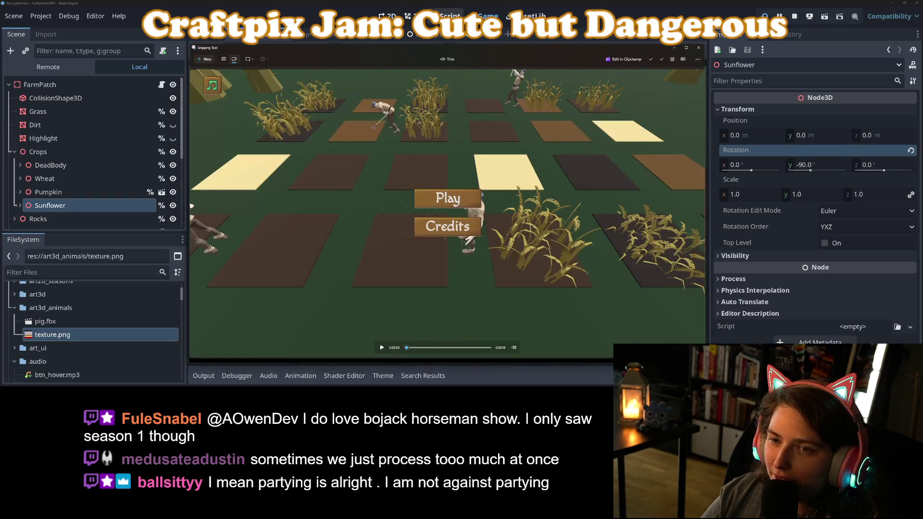
left_click(191, 206)
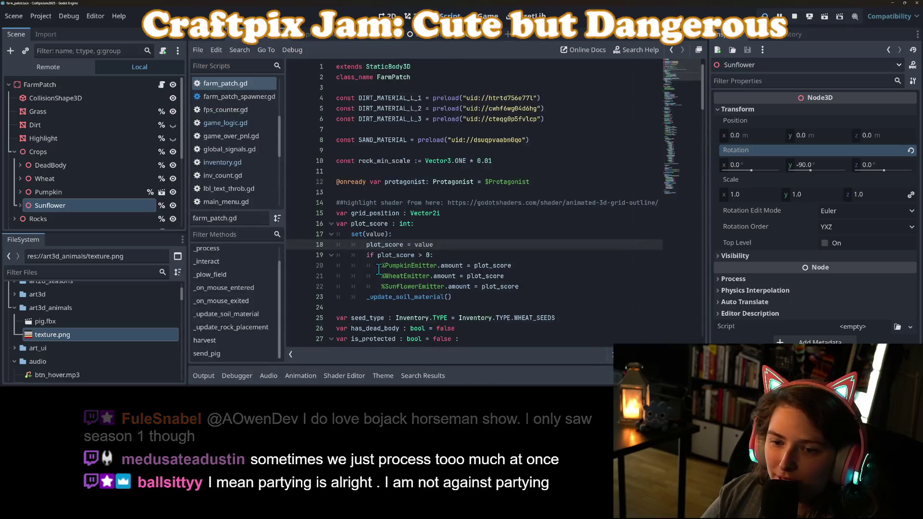
Uncomment the OS.is_debug_build() check on line 51 of game_logic.gd, save, and relaunch the game
scroll(378, 269, "down", 7)
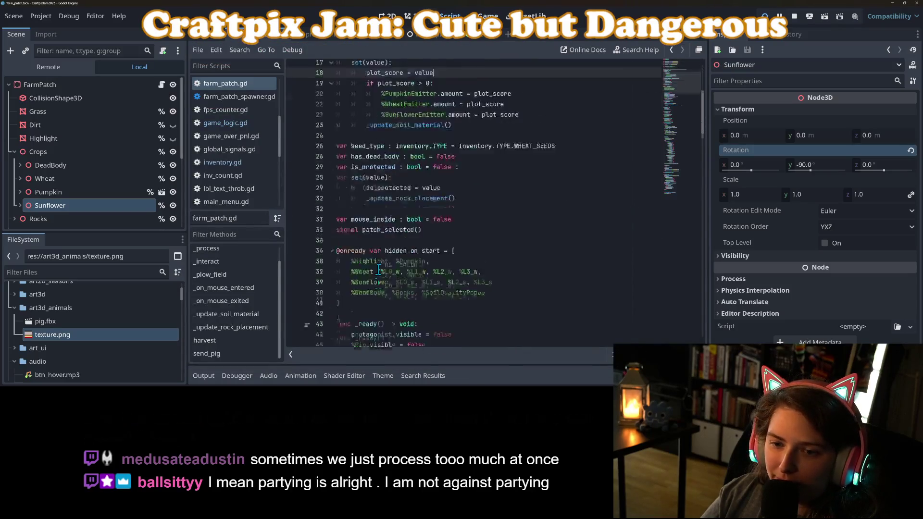
left_click(225, 123)
scroll(381, 226, "down", 3)
scroll(381, 225, "up", 15)
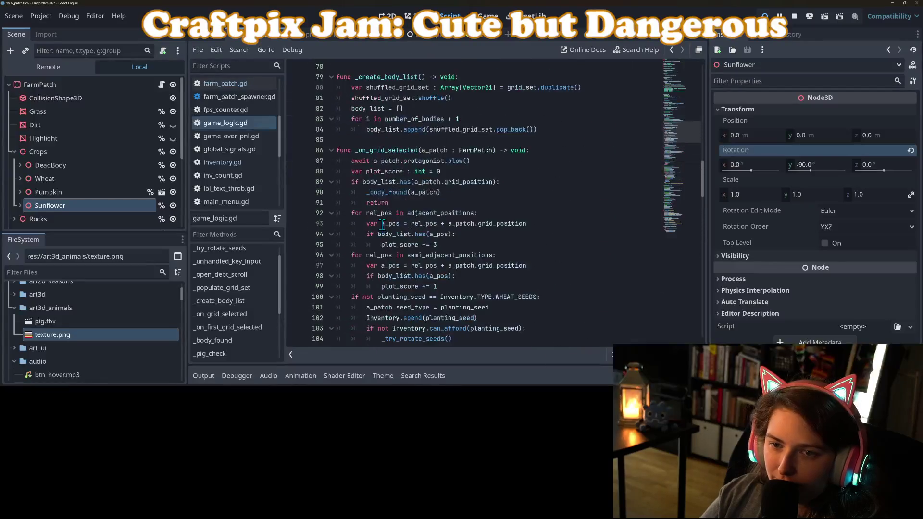
scroll(384, 225, "up", 4)
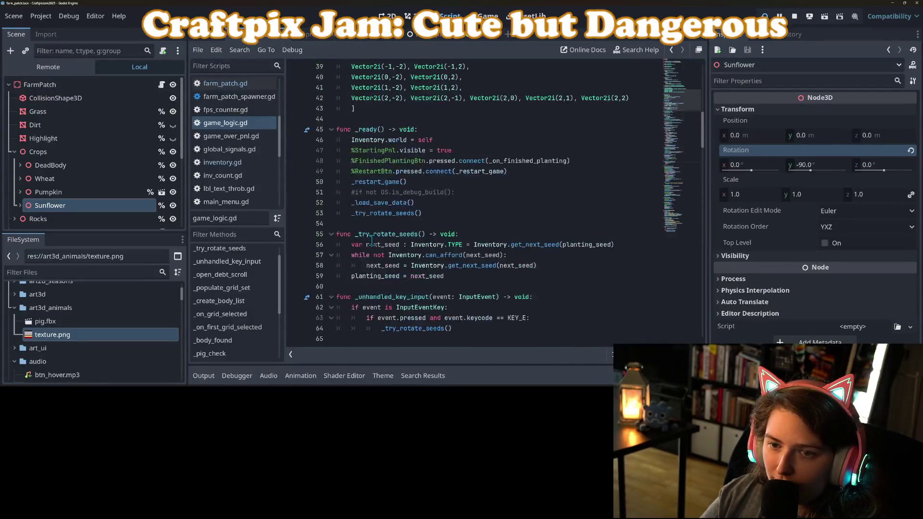
key("Delete")
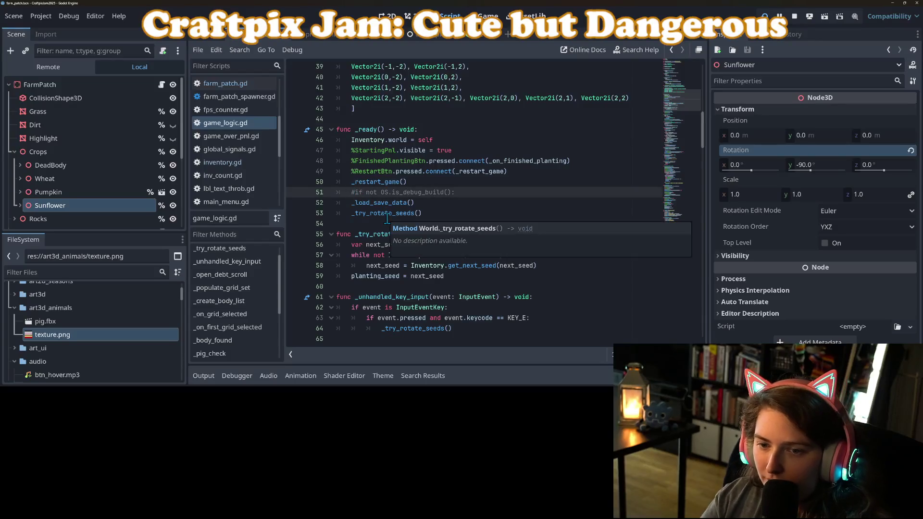
key("Down")
key("ctrl+s")
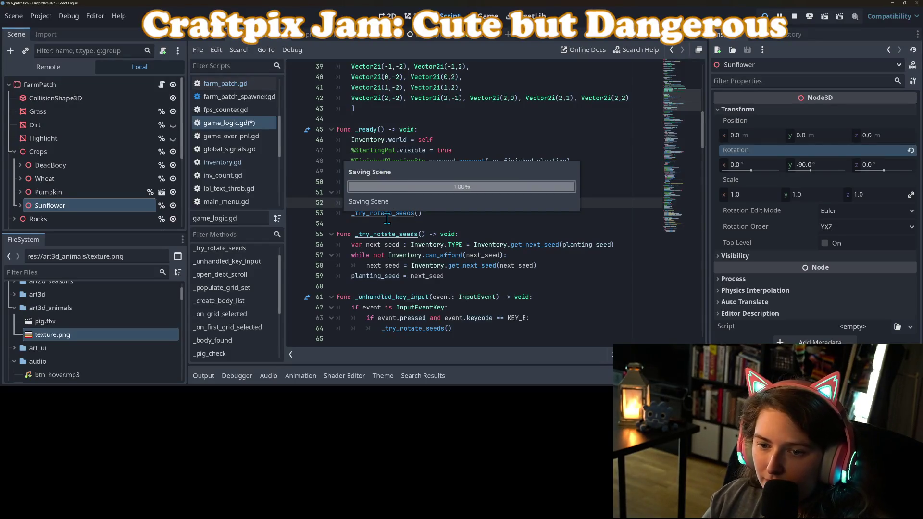
left_click(764, 15)
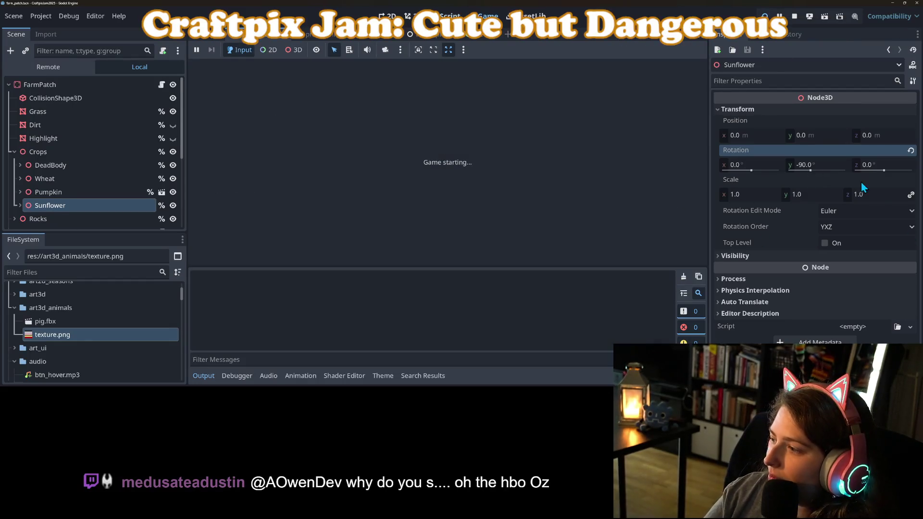
Record the game's title menu with Snipping Tool, then stop the playtest and dismiss the game window
key("alt+Tab")
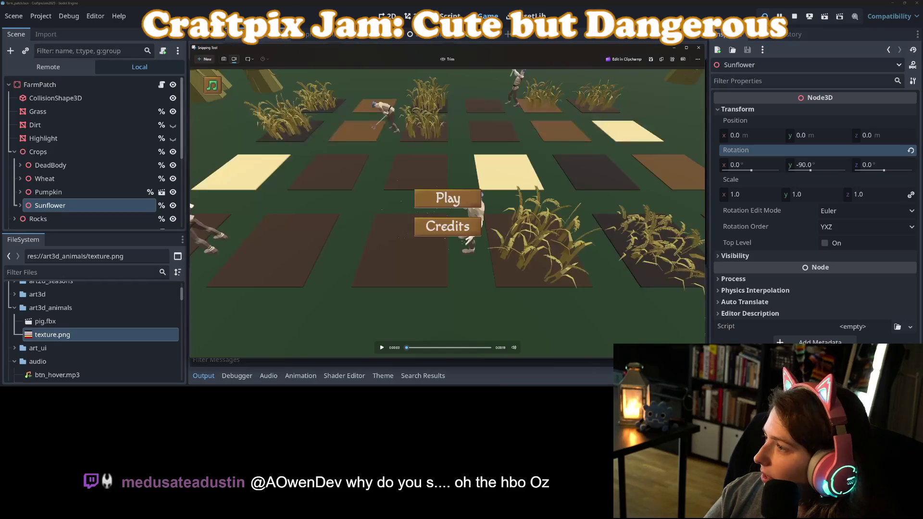
left_click(202, 60)
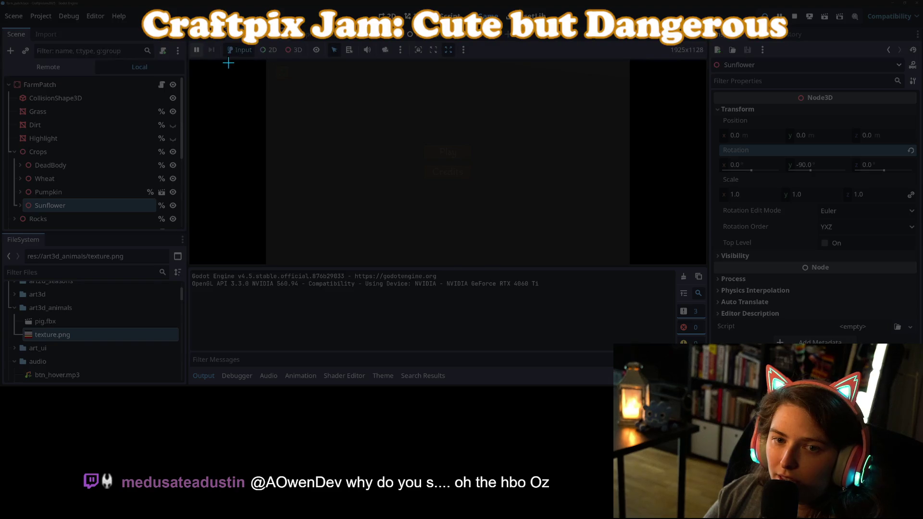
key("Escape")
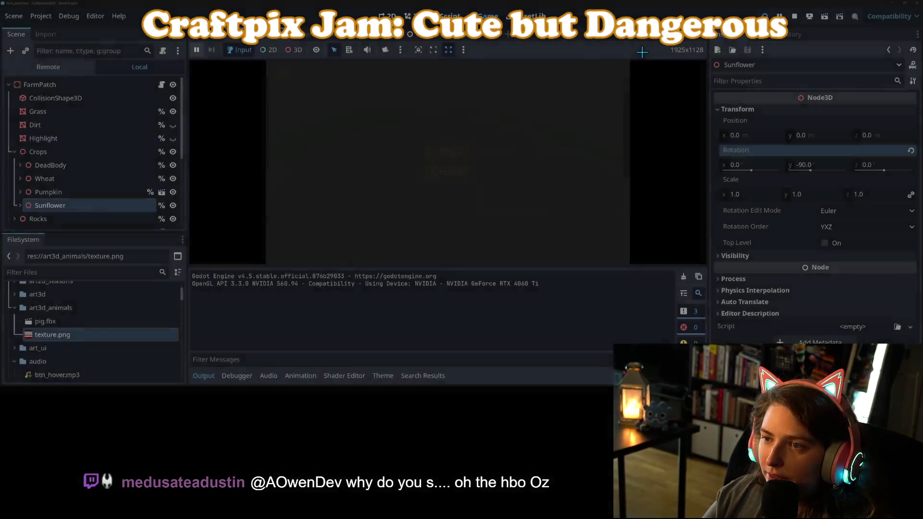
left_click(204, 375)
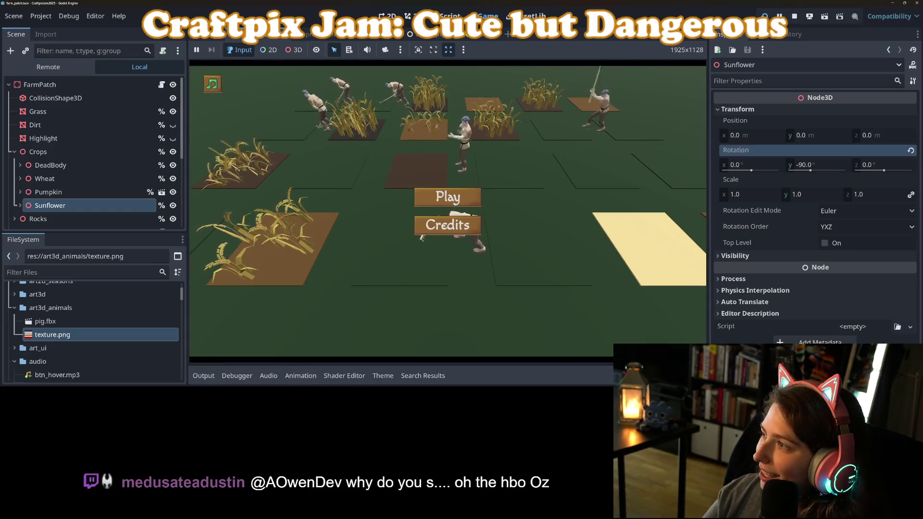
key("super+shift+s")
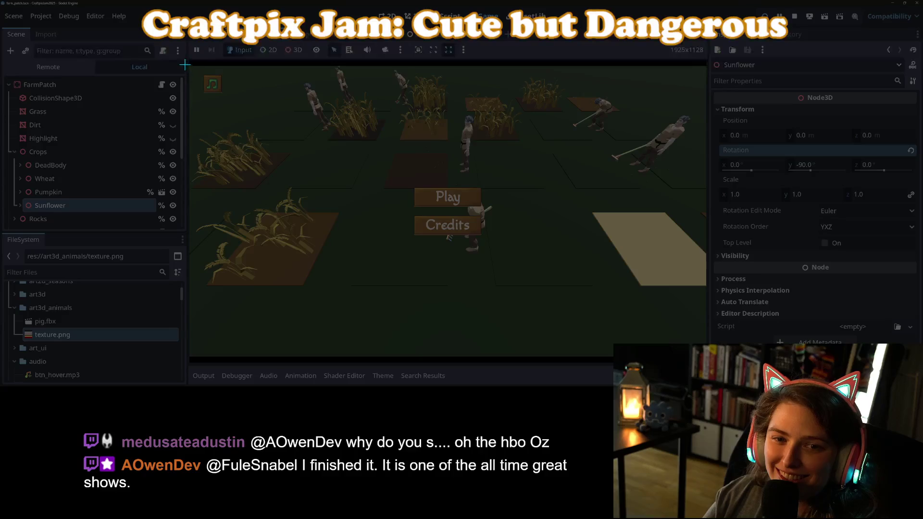
mouse_move(189, 66)
left_mouse_down()
mouse_move(685, 323)
mouse_move(706, 356)
left_mouse_up()
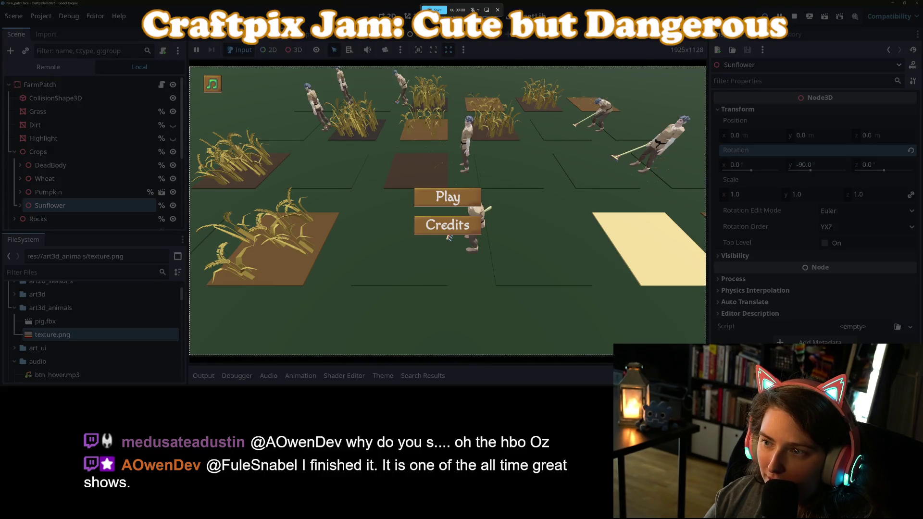
key("Escape")
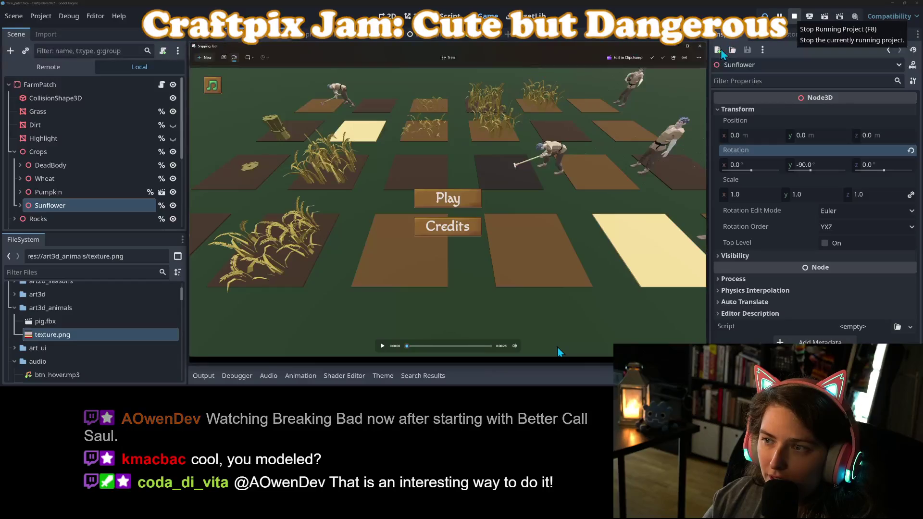
left_click(794, 18)
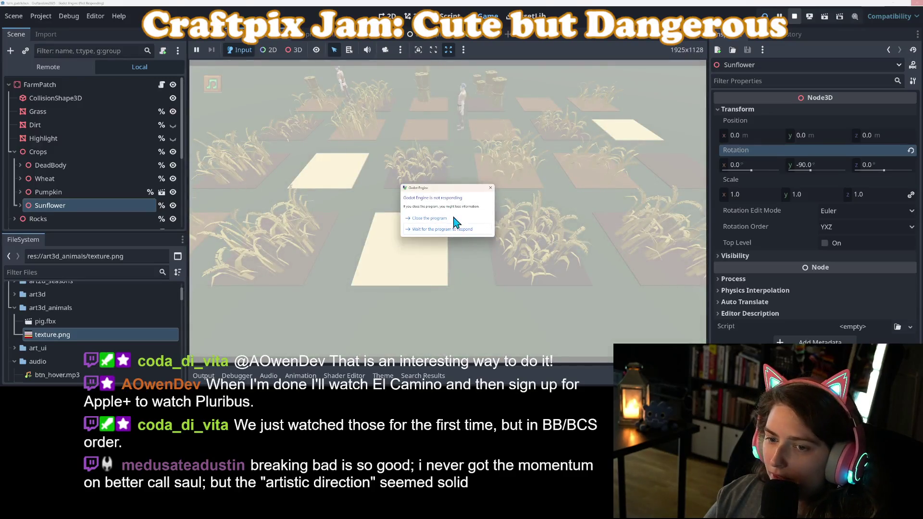
left_click(452, 217)
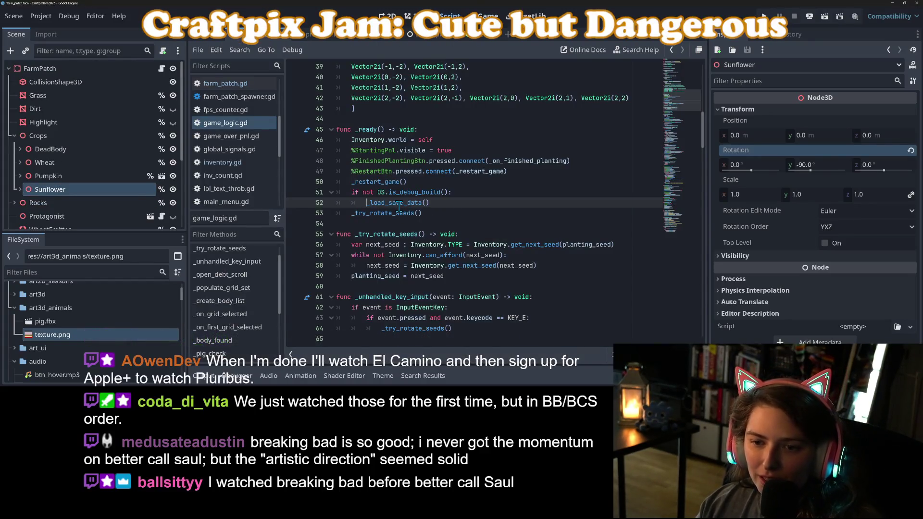
Paste a _try_rotate_seeds() call onto line 53, below the _load_save_data call
mouse_move(398, 206)
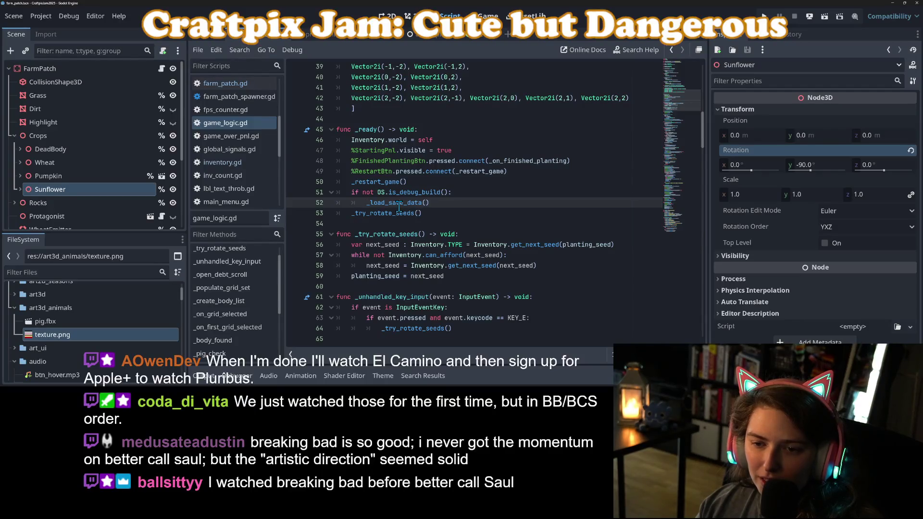
double_click(398, 206)
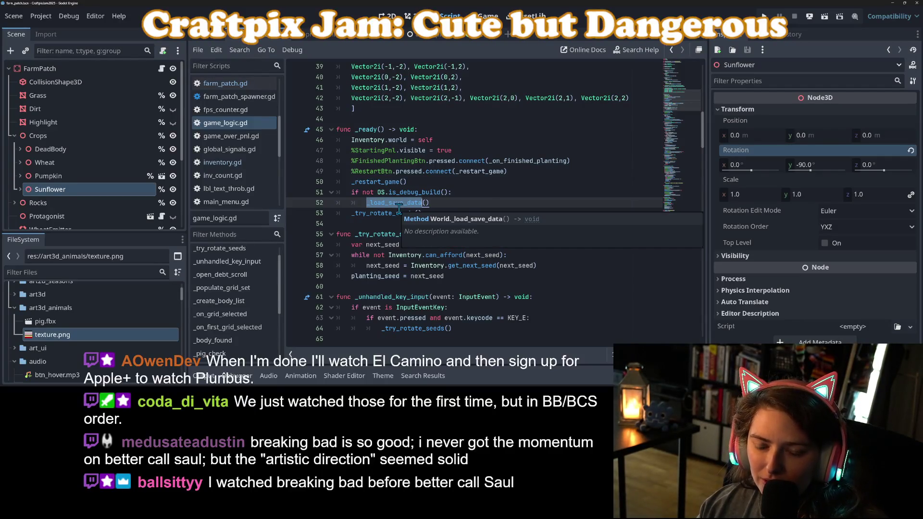
left_click(351, 214)
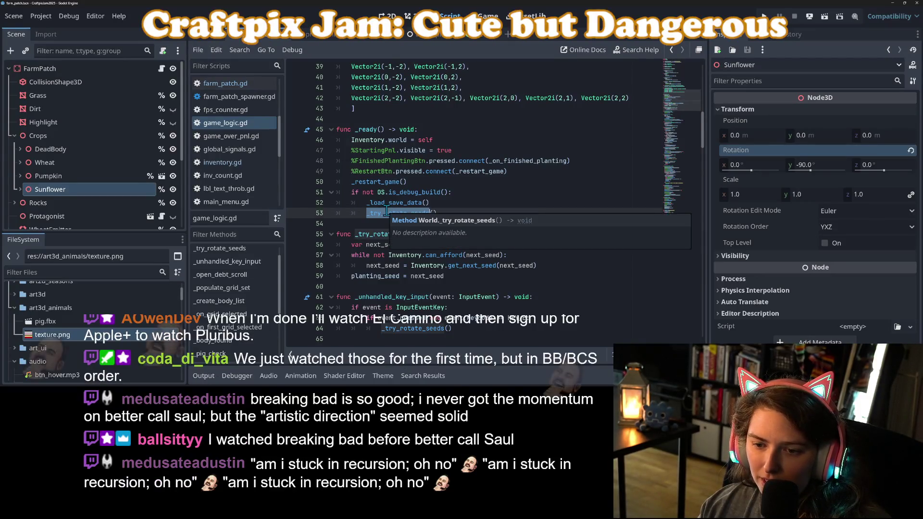
left_click(360, 204)
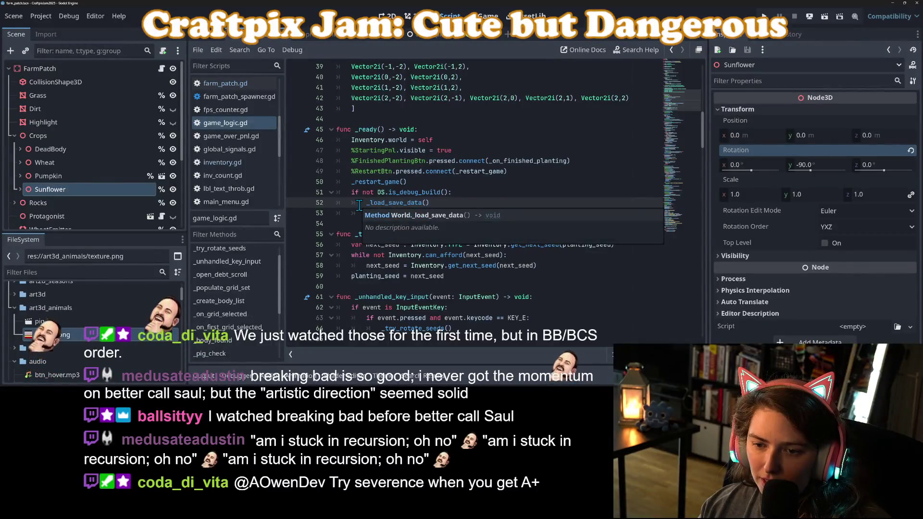
key("Down")
type("_try_rotate_seeds()")
double_click(399, 213)
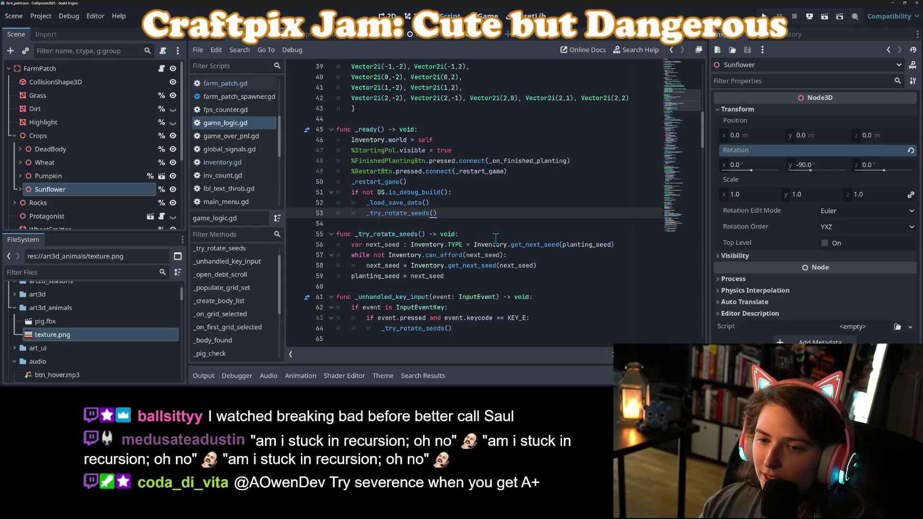
Move _try_rotate_seeds() out of the if block, making room for an else branch above it
key("Return")
type("else:")
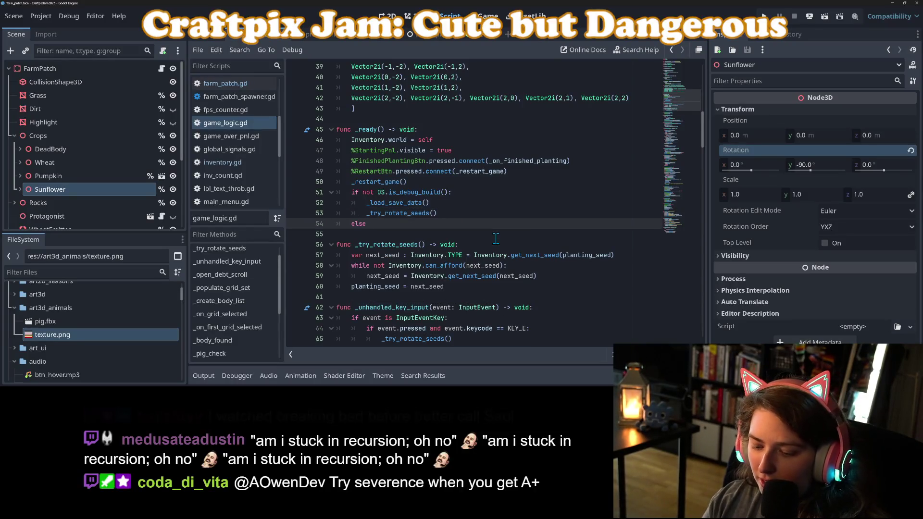
key("Return")
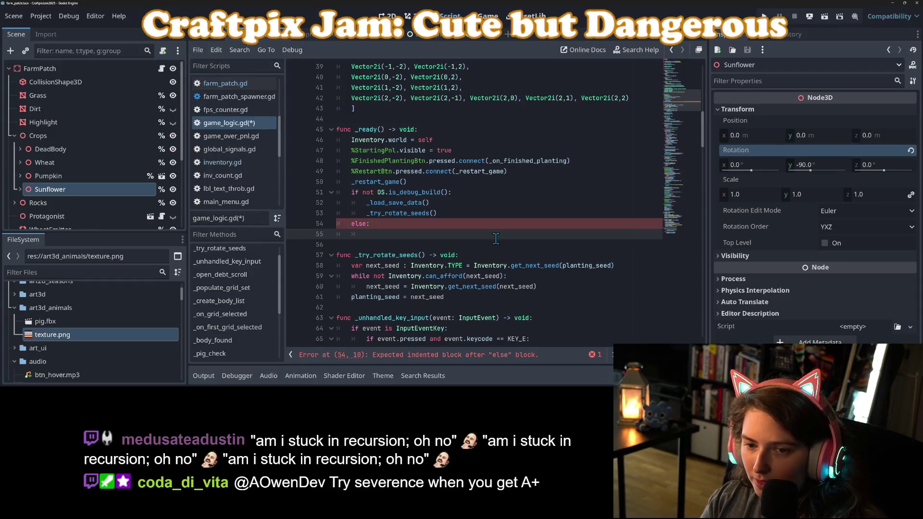
key("BackSpace")
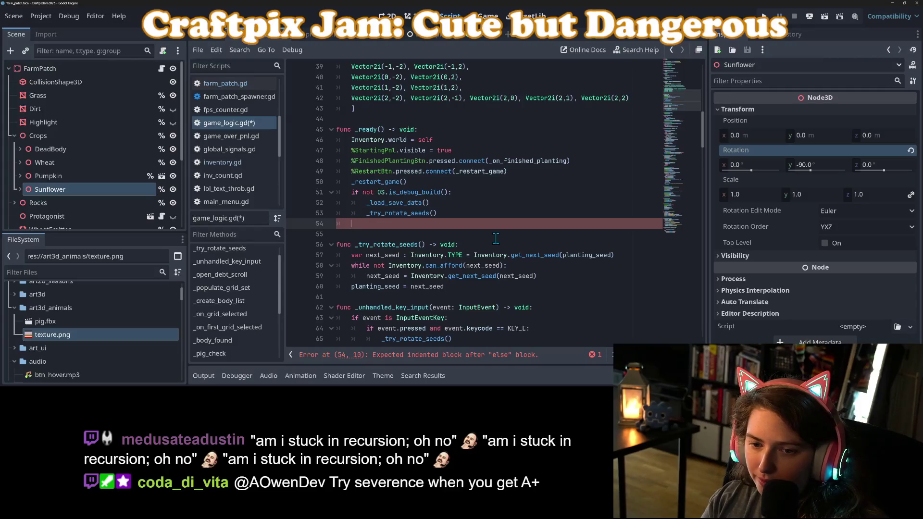
key("BackSpace")
key("BackSpace")
key("Home")
key("BackSpace")
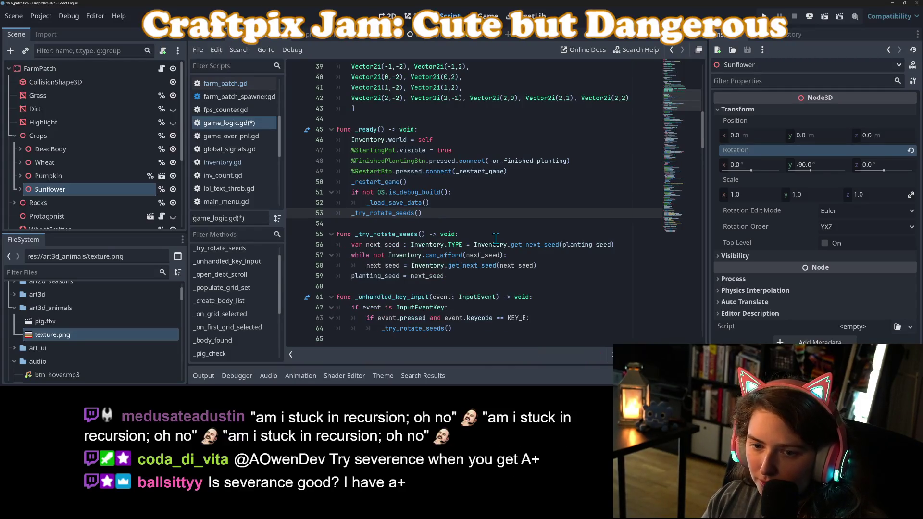
key("Return")
key("Up")
Add Inventory.add_to_inventory(Inventory.TYPE.WHEAT_SEEDS) in the else branch, save, and run the game
key("Return")
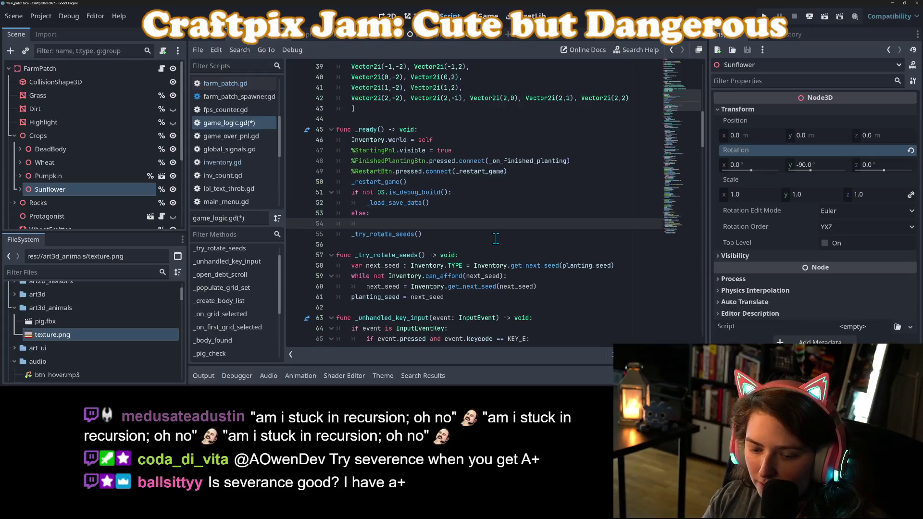
type("Inventory.a")
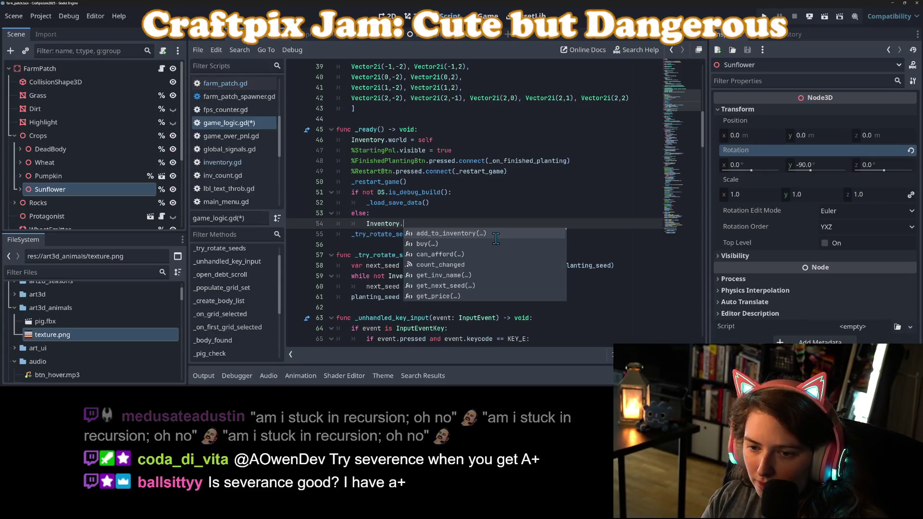
key("Return")
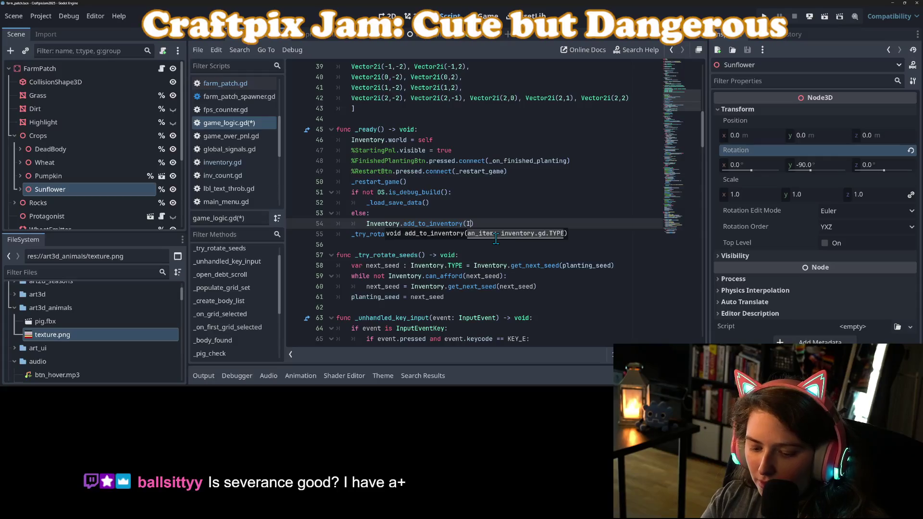
type("nv")
key("Return")
type(".T")
key("Return")
type(".WHEAT_SEEDS")
key("ctrl+s")
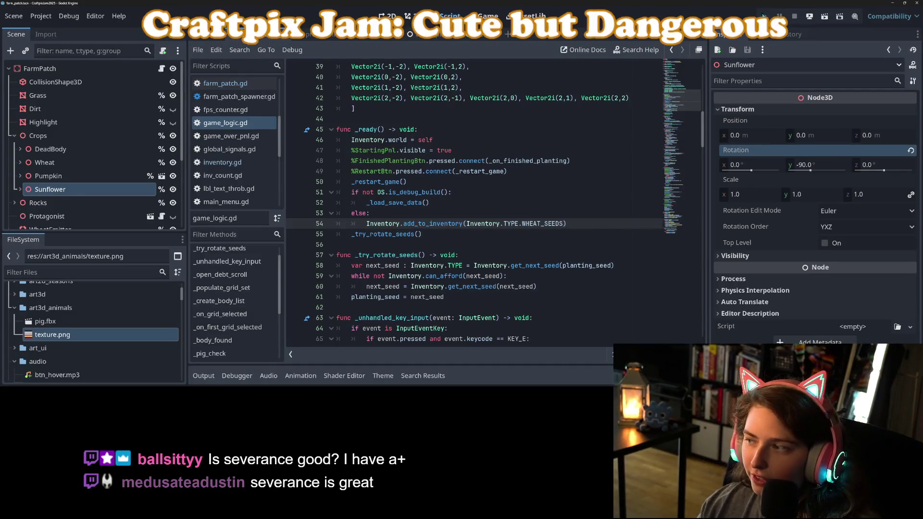
left_click(764, 16)
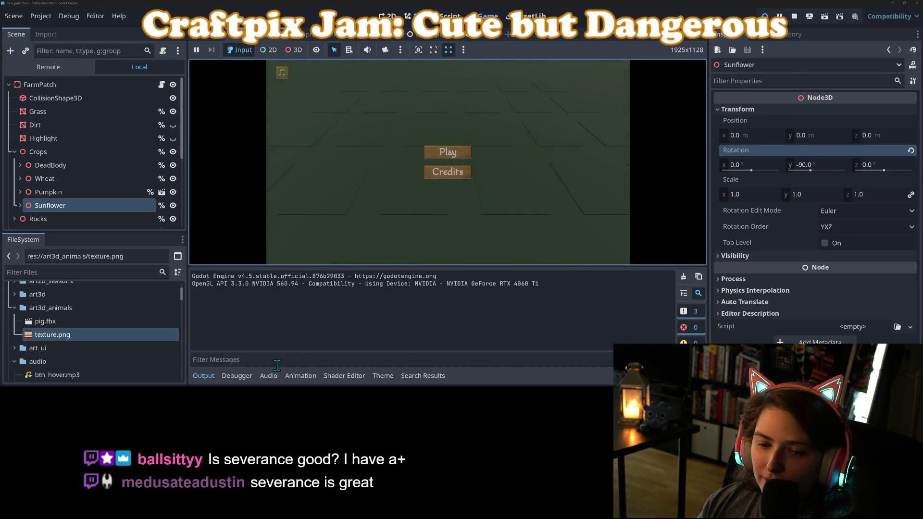
Hide the Output panel, capture the game view, and press Play on the title menu
left_click(204, 376)
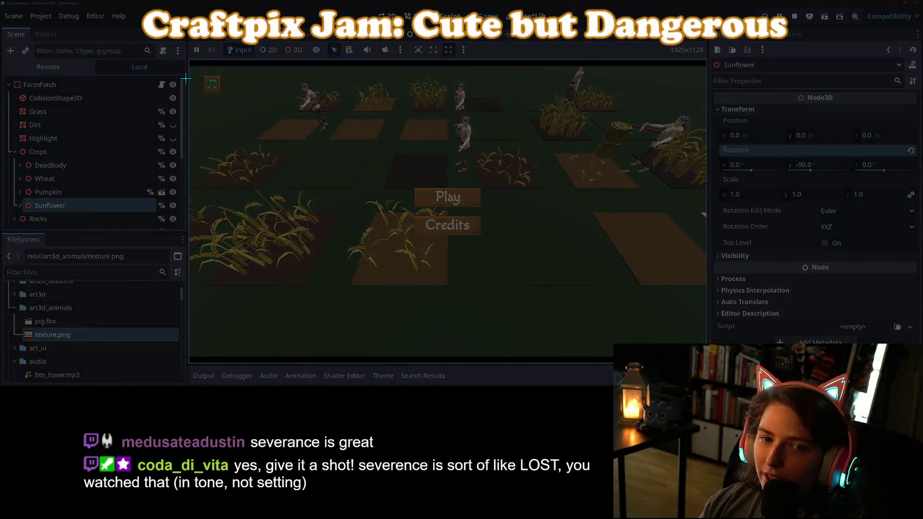
mouse_move(191, 71)
left_mouse_down()
mouse_move(587, 282)
mouse_move(654, 347)
mouse_move(711, 356)
mouse_move(703, 357)
left_mouse_up()
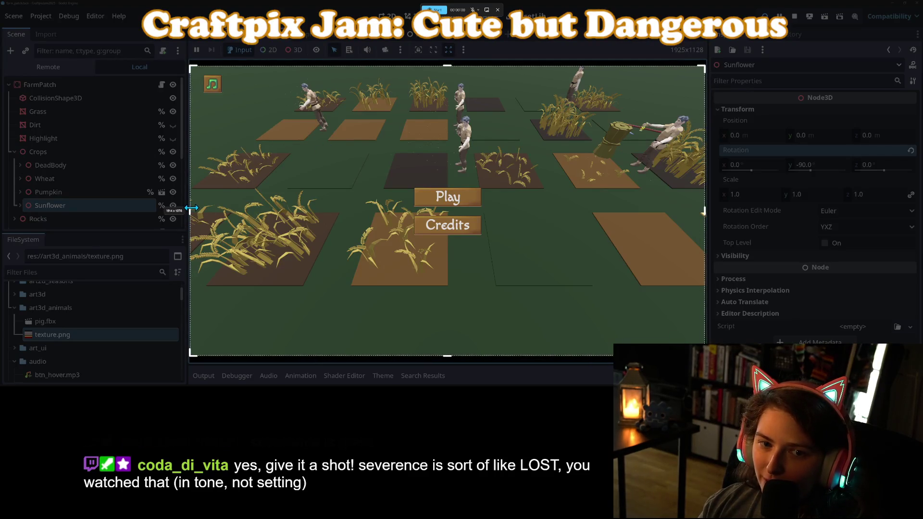
left_click(433, 9)
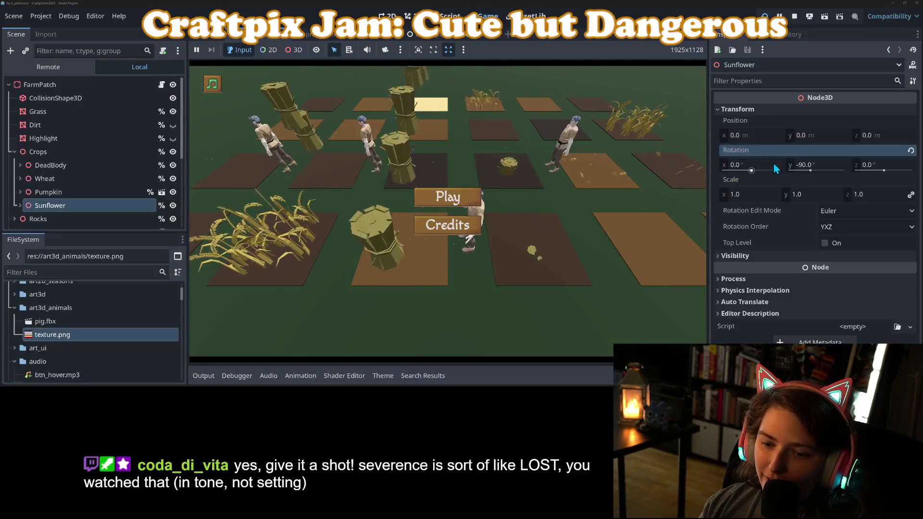
left_click(459, 201)
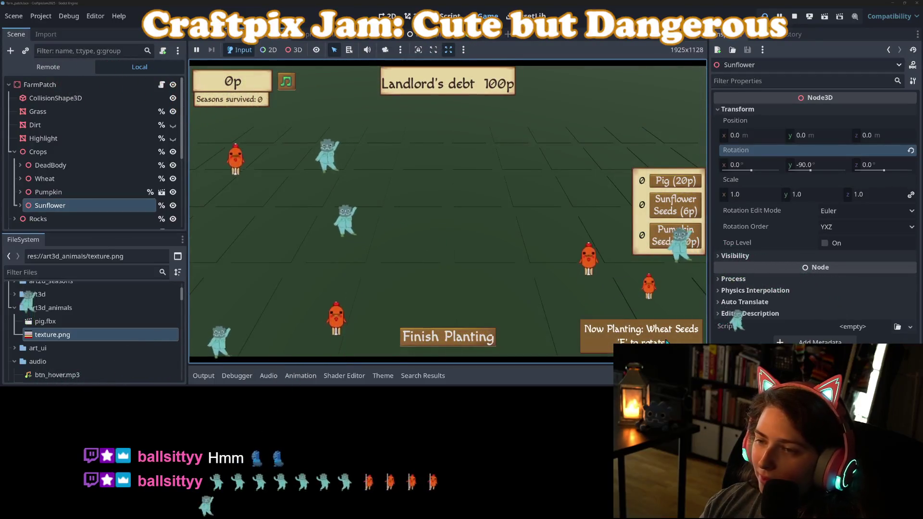
Plant wheat seeds on three farm tiles
left_click(409, 224)
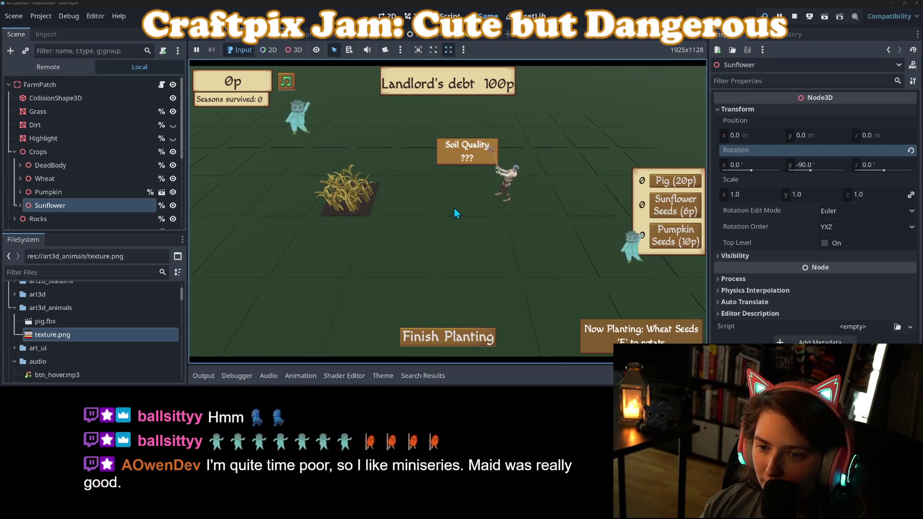
left_click(454, 207)
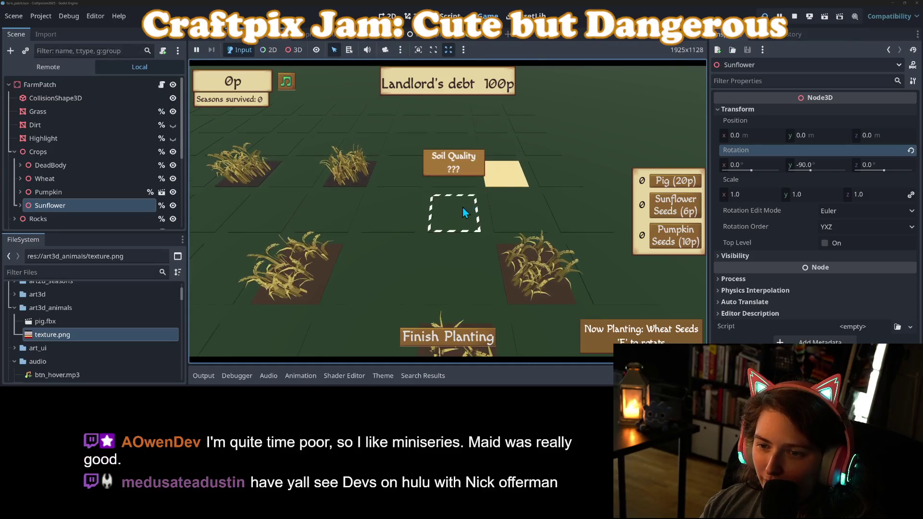
left_click(463, 211)
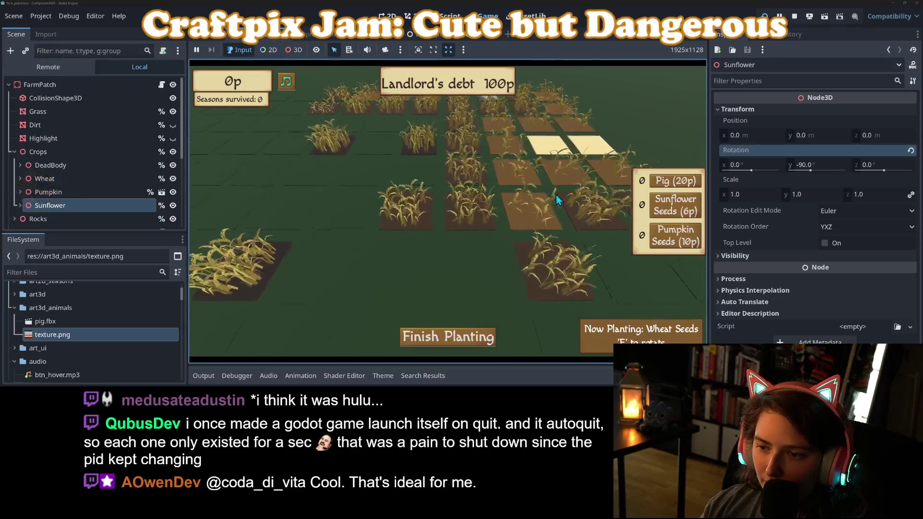
Place new farm plots around the wheat, extending the tilled grid left and upward
left_click(428, 200)
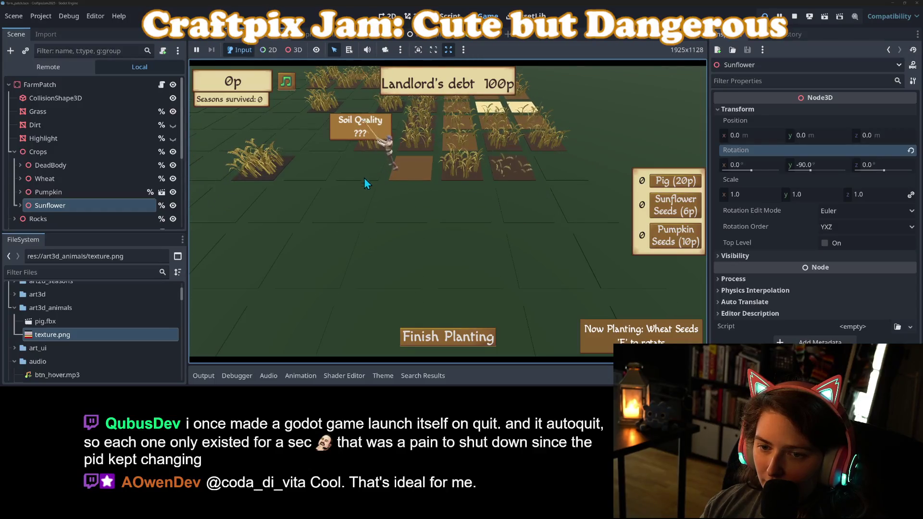
left_click(402, 204)
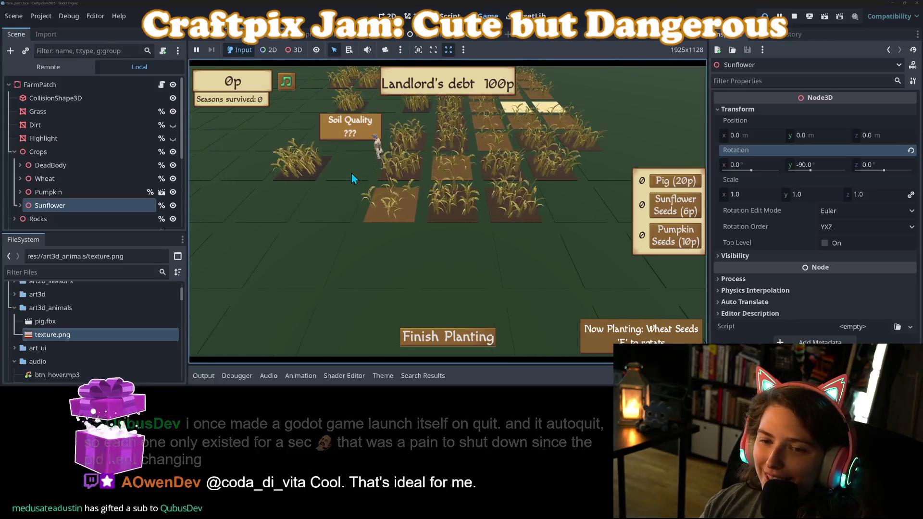
left_click(336, 212)
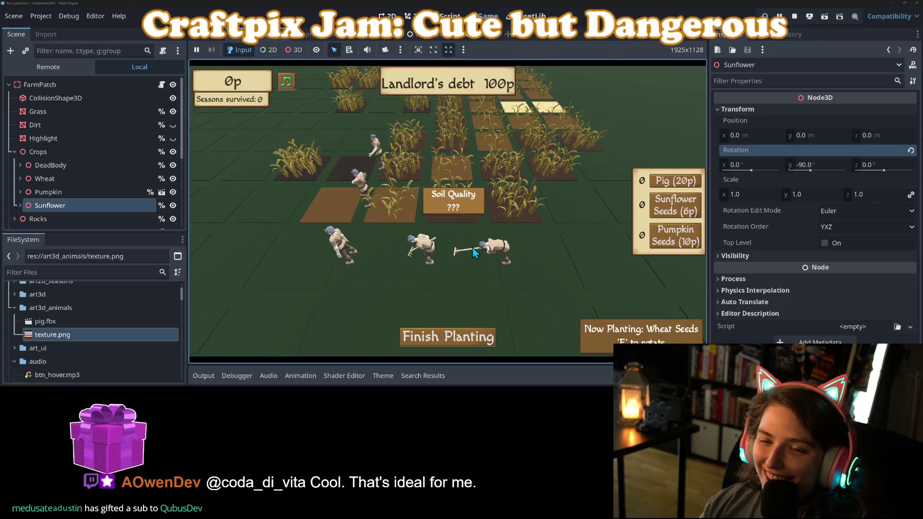
left_click(354, 238)
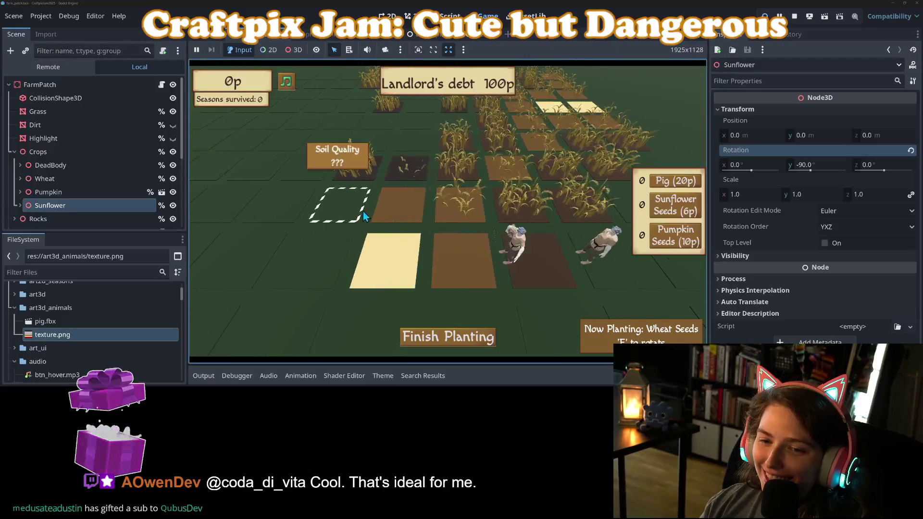
left_click(335, 265)
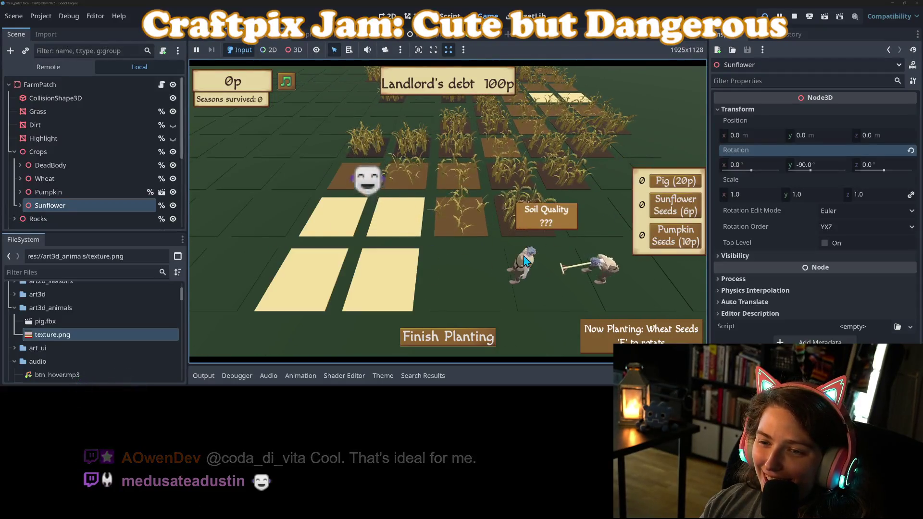
left_click(543, 277)
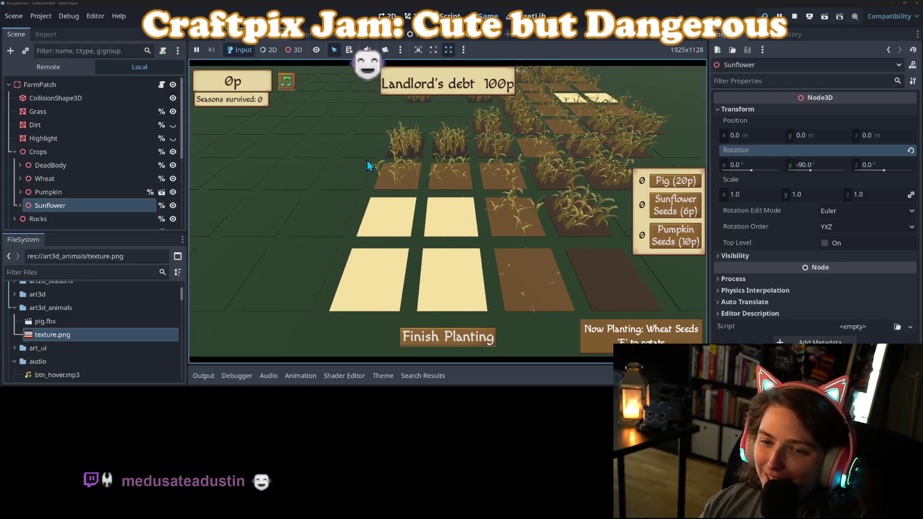
left_click(368, 157)
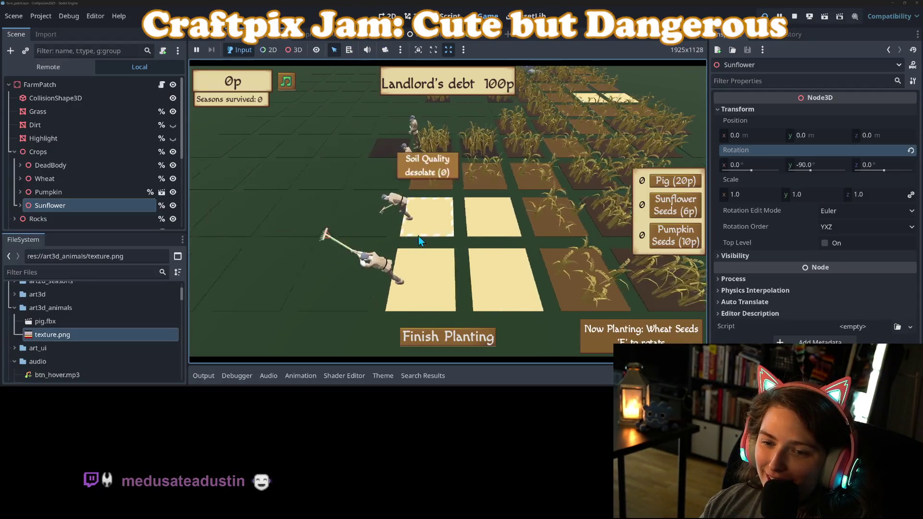
left_click(558, 233)
left_click(364, 164)
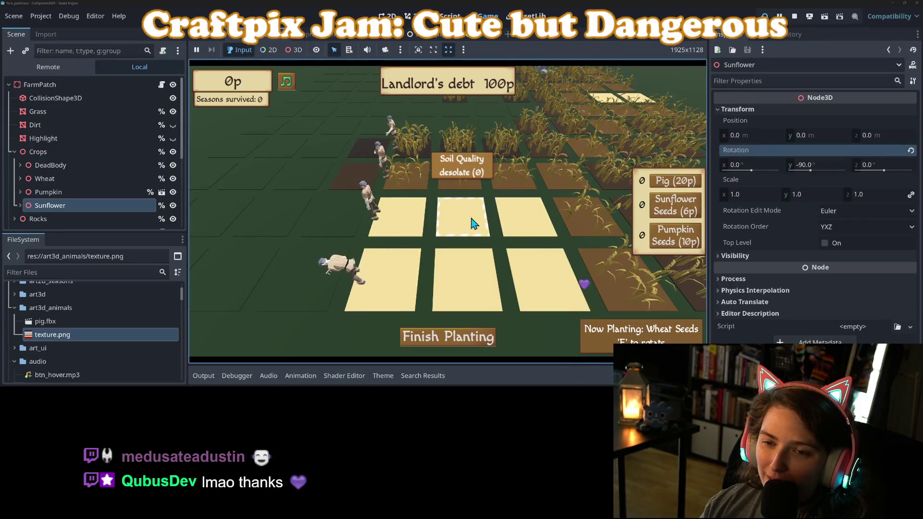
left_click(336, 224)
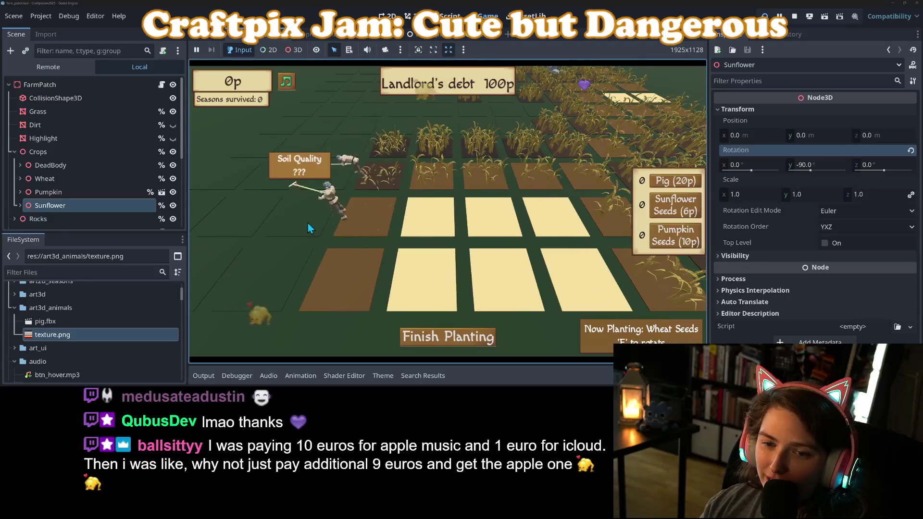
Plant wheat in the new plots, rotate the camera, and finish planting for the season
left_click(440, 245)
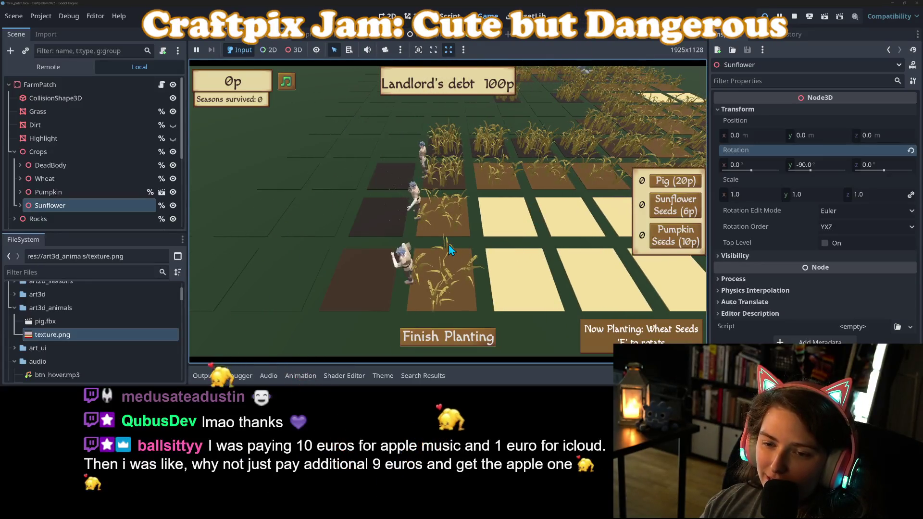
key("e")
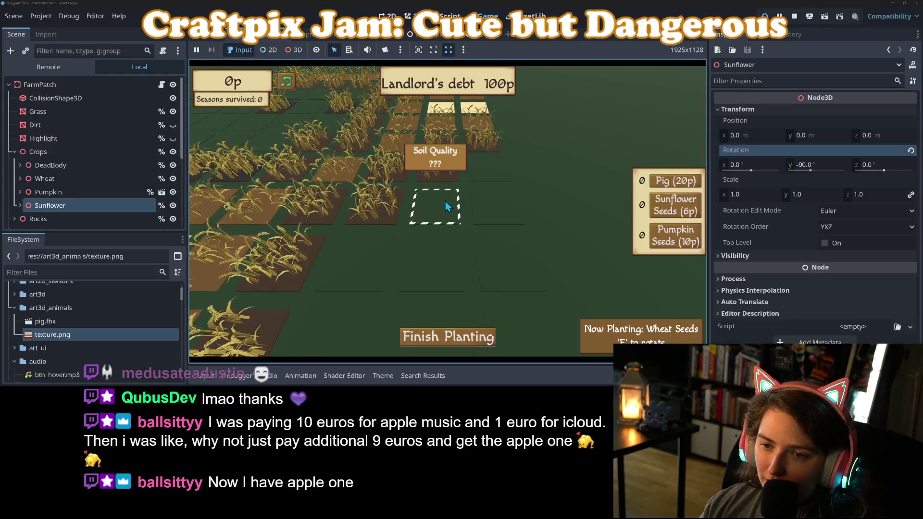
left_click(445, 202)
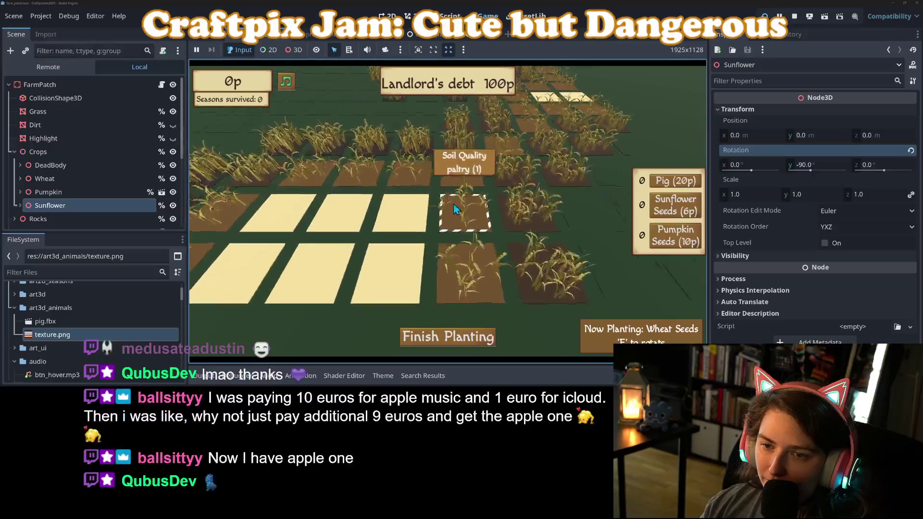
left_click(442, 341)
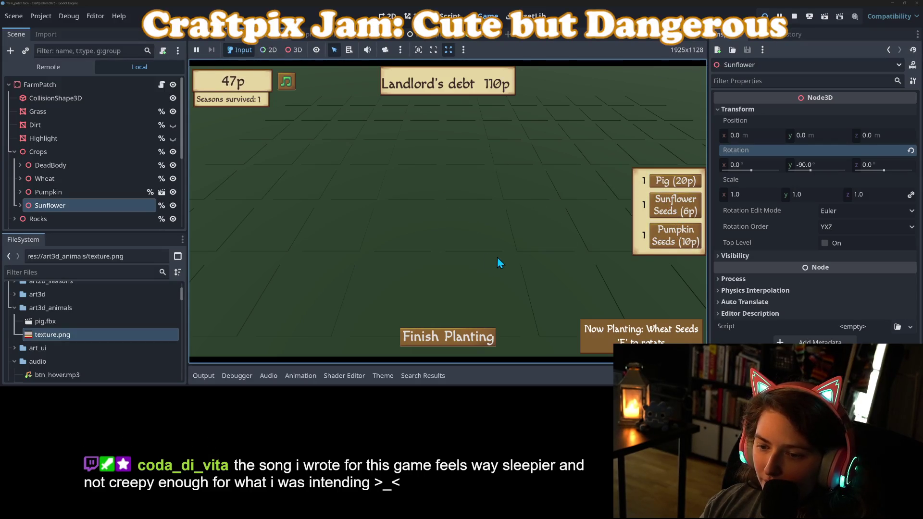
Plant the sunflower seeds, switch to pumpkin seeds and plant them, then add a wheat plot
left_click(449, 236)
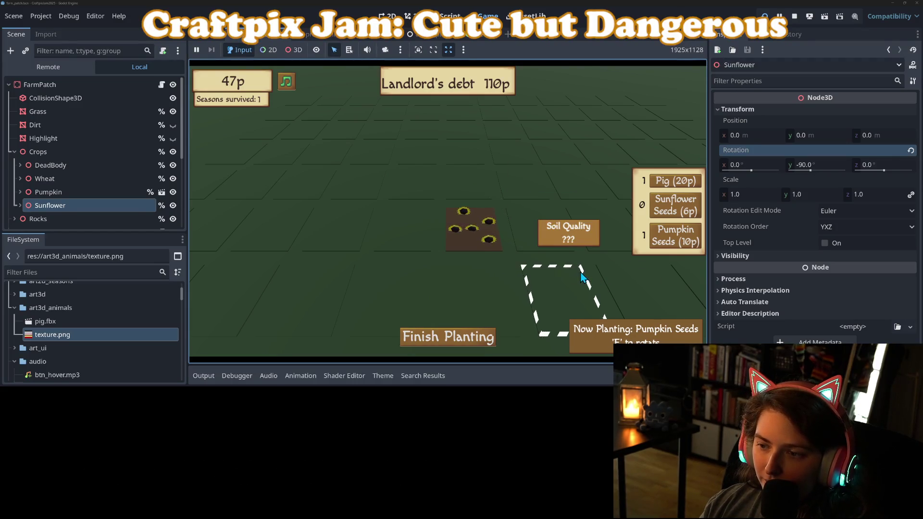
scroll(579, 274, "down", 1)
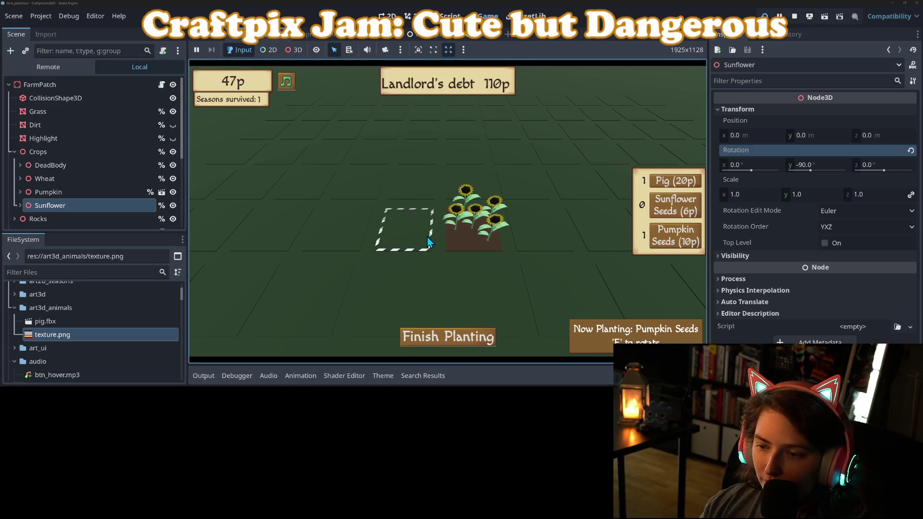
left_click(399, 235)
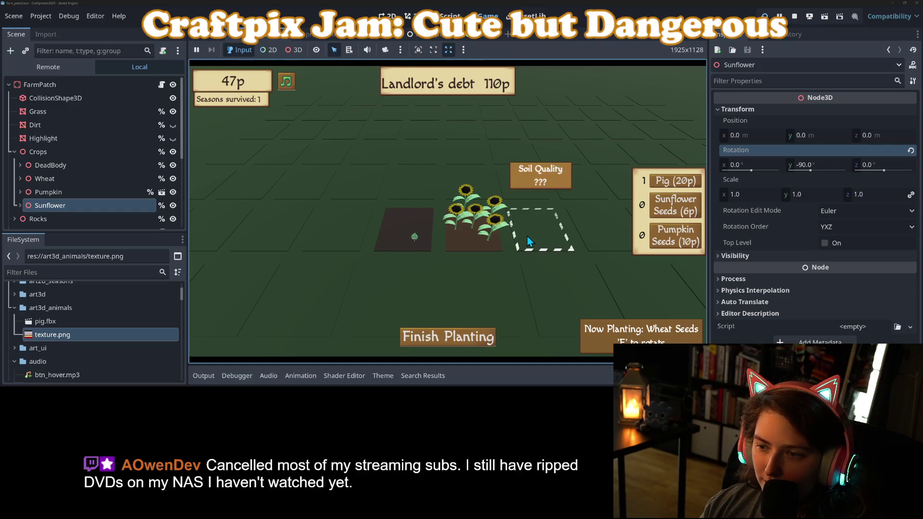
left_click(538, 232)
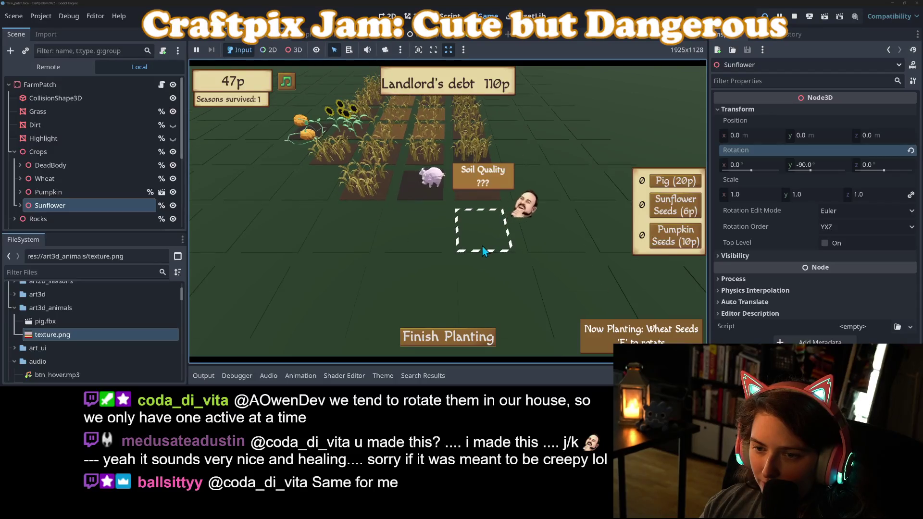
Buy pumpkin and sunflower seeds, then plant a sunflower and pumpkins on the field
left_click(670, 241)
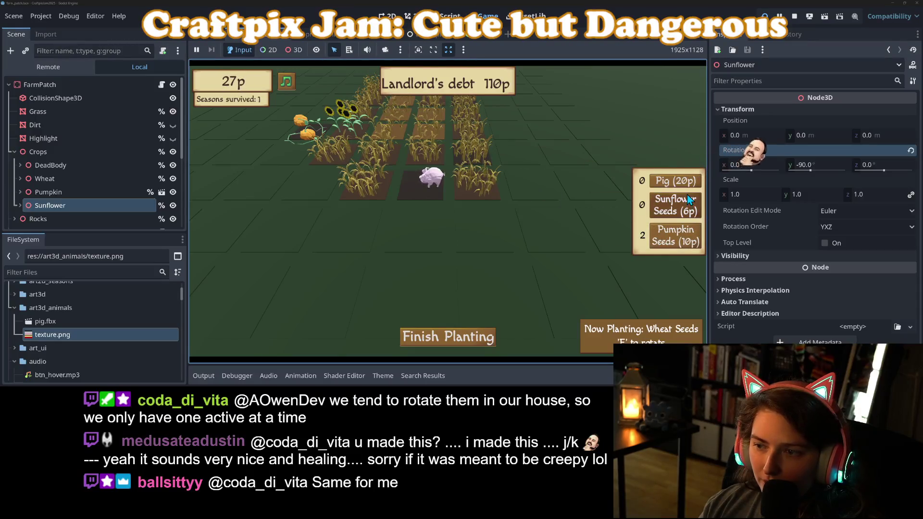
left_click(696, 207)
scroll(522, 164, "down", 1)
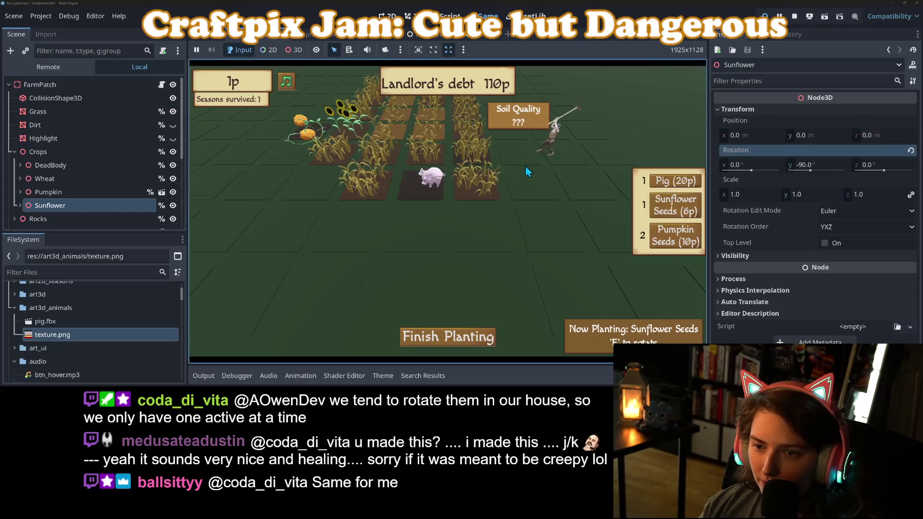
left_click(528, 178)
scroll(529, 178, "down", 1)
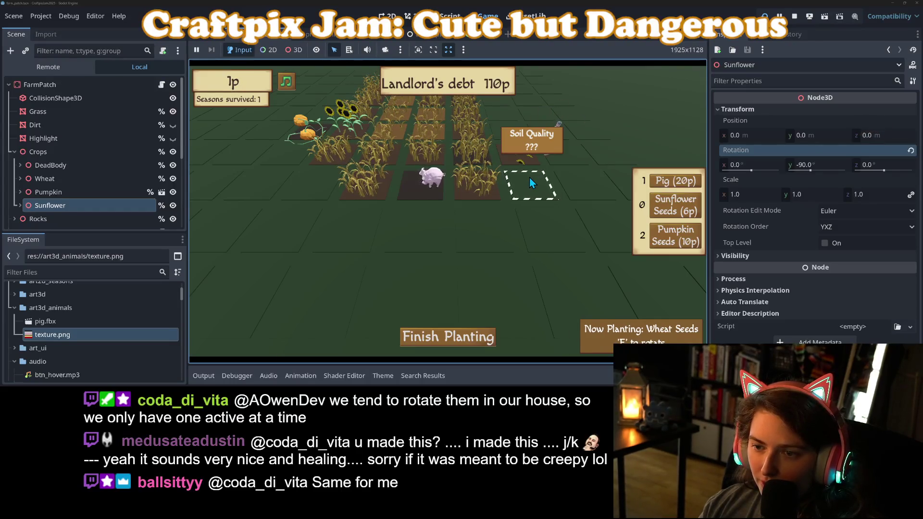
scroll(529, 178, "up", 1)
left_click(530, 188)
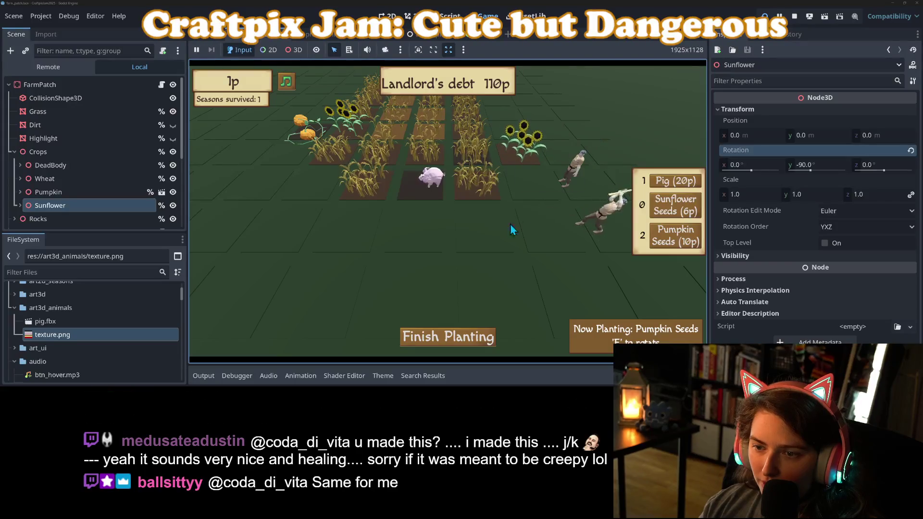
left_click_drag(449, 233, 529, 244)
Plant wheat in the empty left plots and place several new plots on open ground
left_click(529, 241)
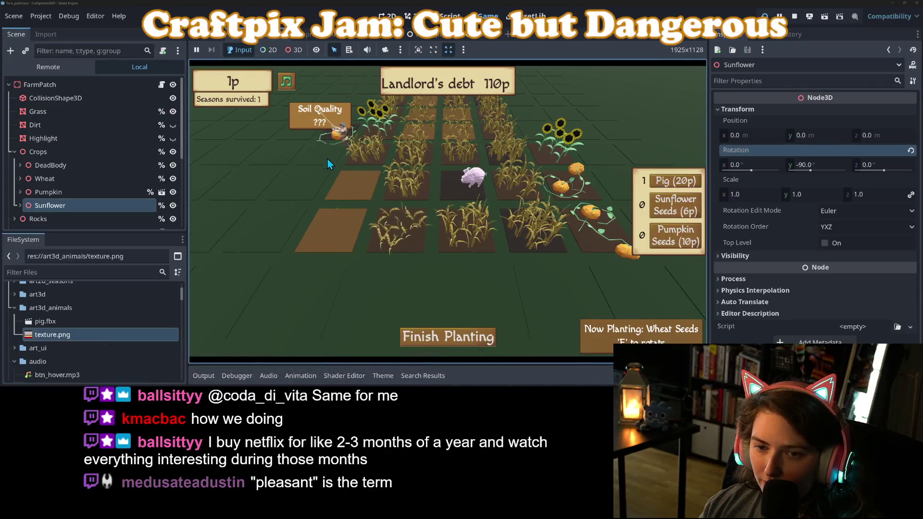
left_click(336, 226)
left_click(313, 187)
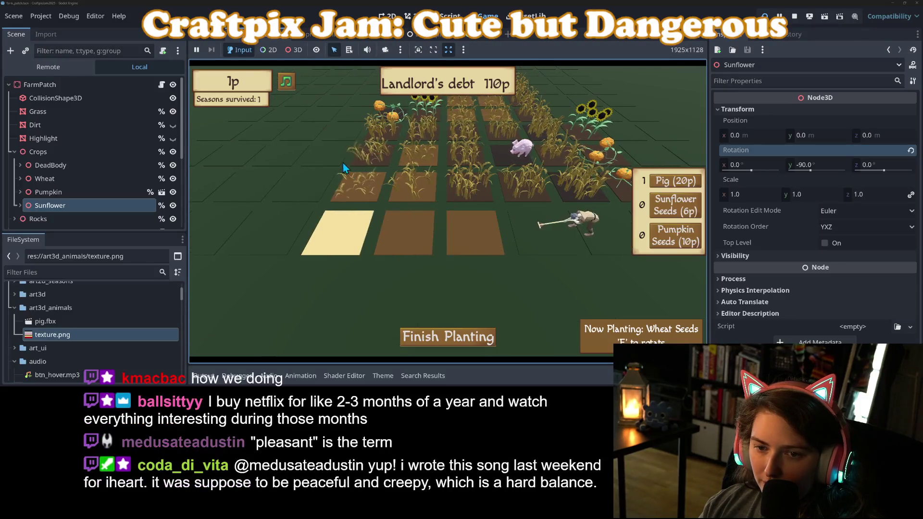
left_click(357, 250)
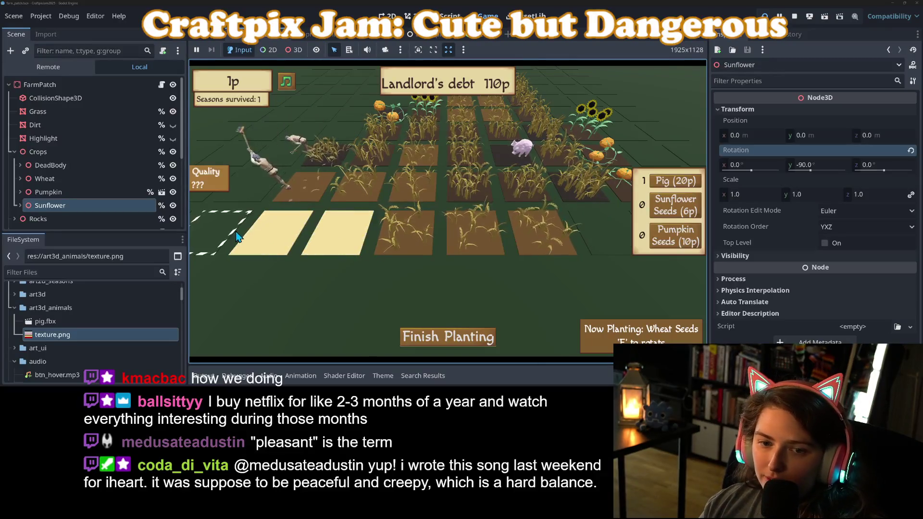
left_click(453, 237)
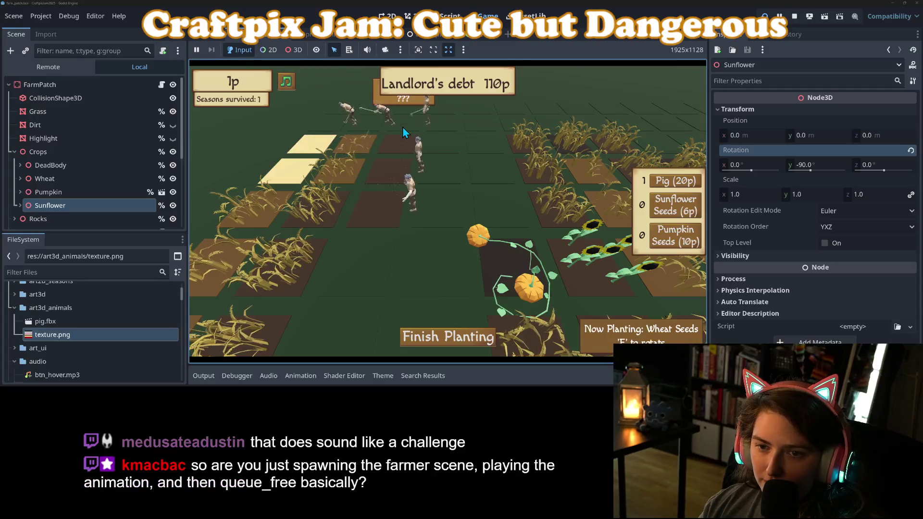
left_click(339, 169)
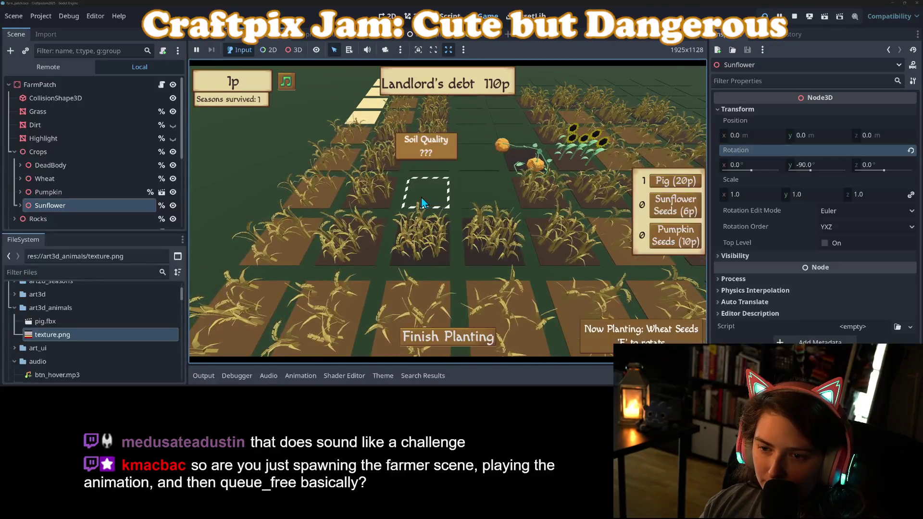
left_click(421, 200)
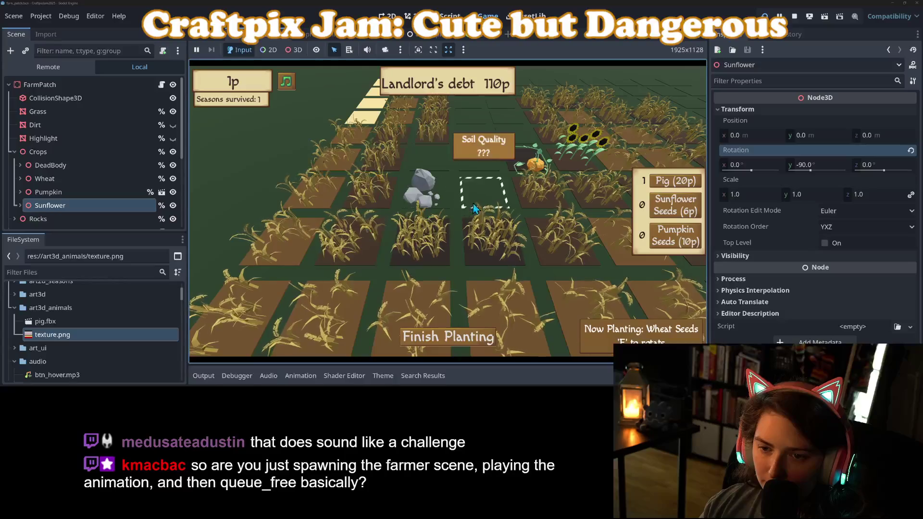
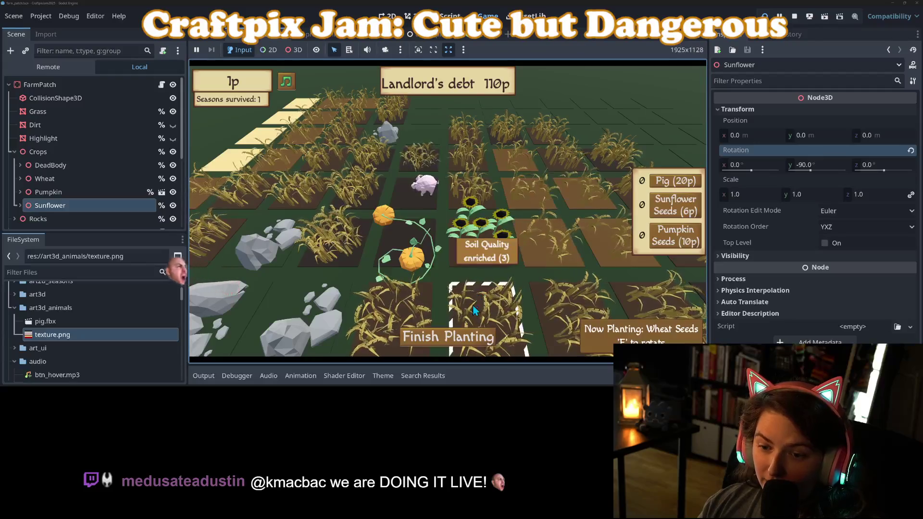
Pan the camera across the field and end the season's planting phase with Finish Planting
key("w")
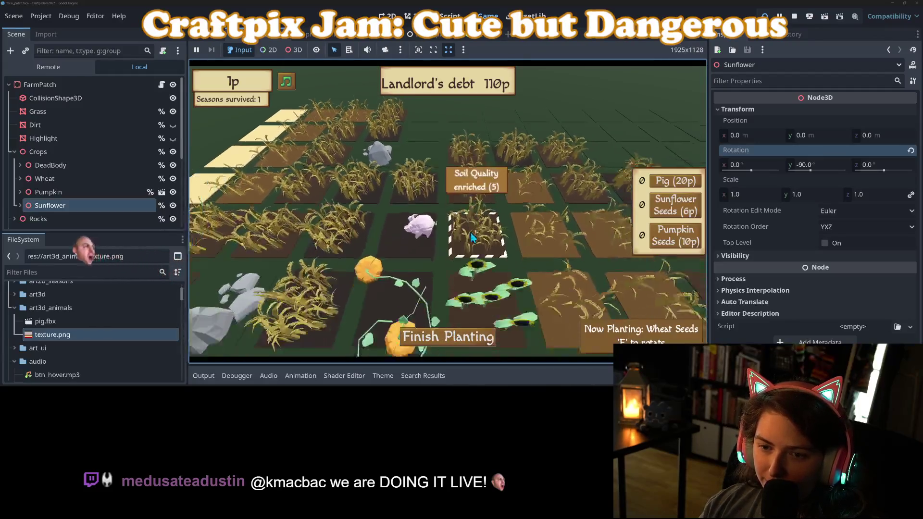
key("s")
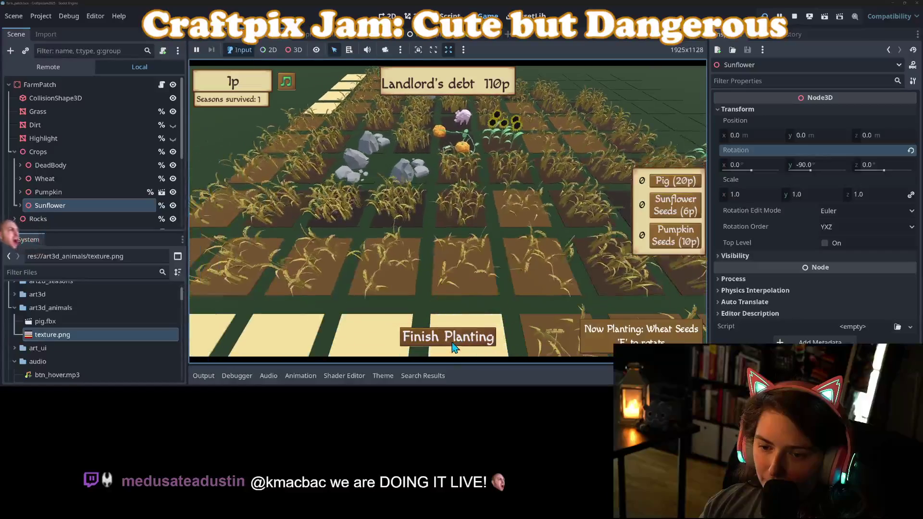
left_click(452, 342)
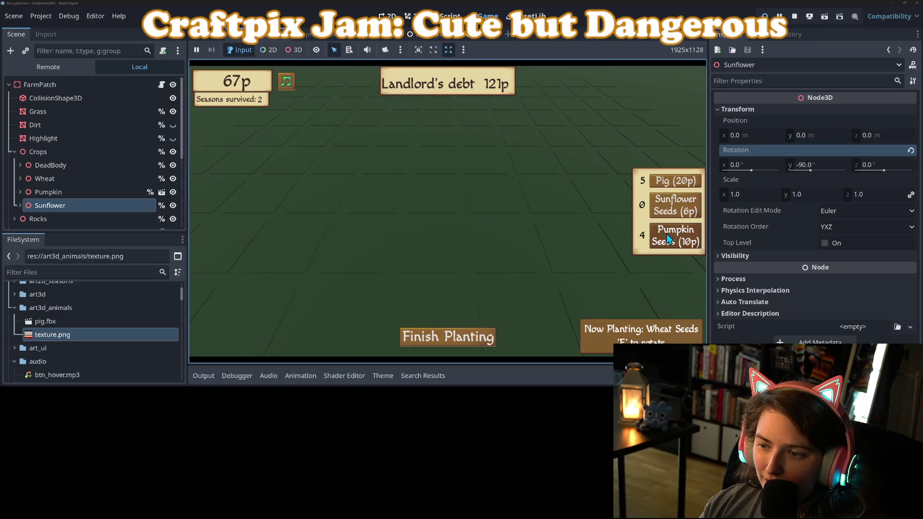
Buy a Sunflower Seeds packet and plant it in an empty plot
left_click(676, 207)
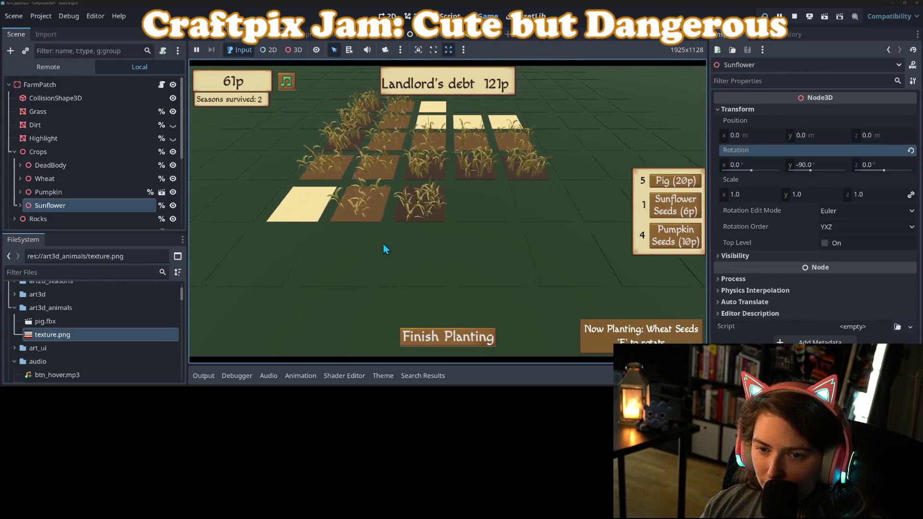
scroll(477, 211, "down", 1)
left_click(477, 210)
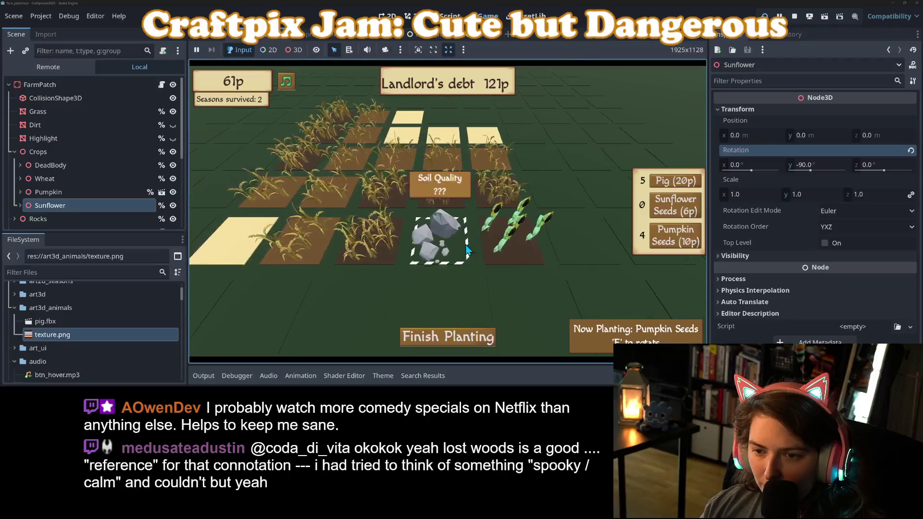
Plant four pumpkin plots and one wheat plot, and buy another Sunflower Seeds packet
left_click(442, 244)
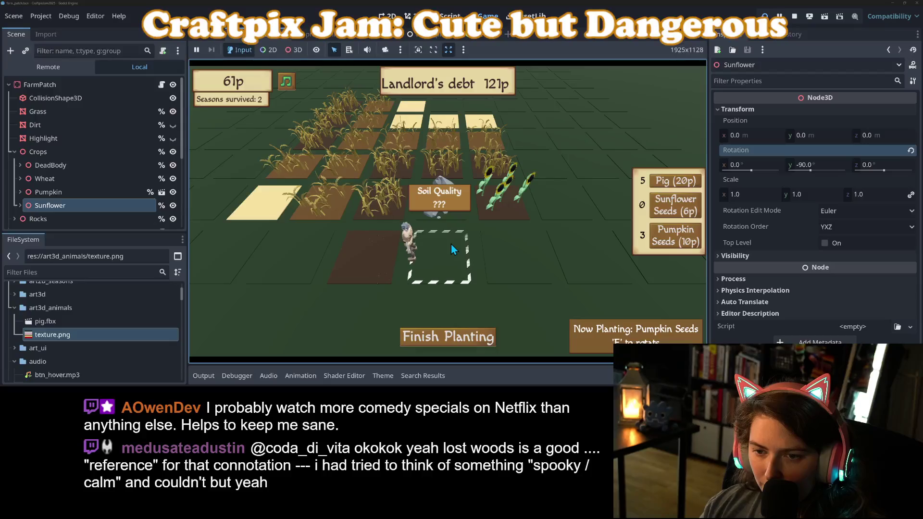
left_click(514, 248)
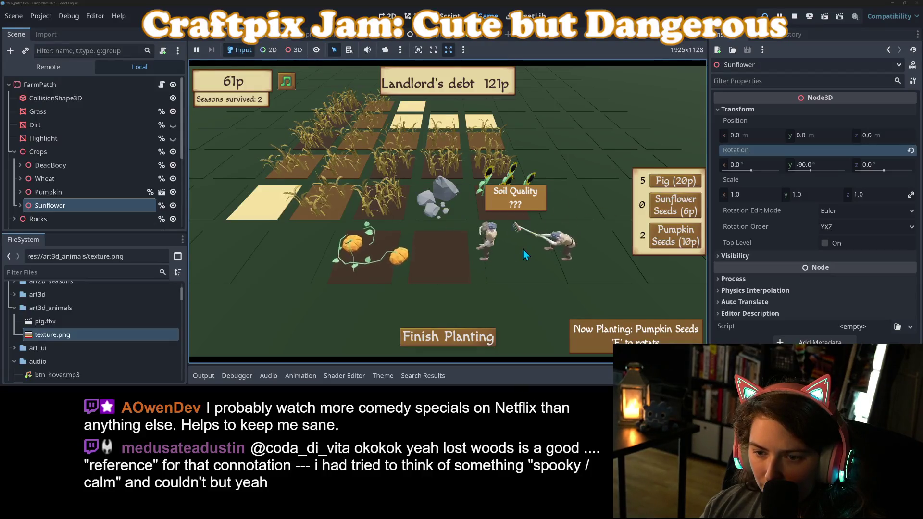
left_click(520, 247)
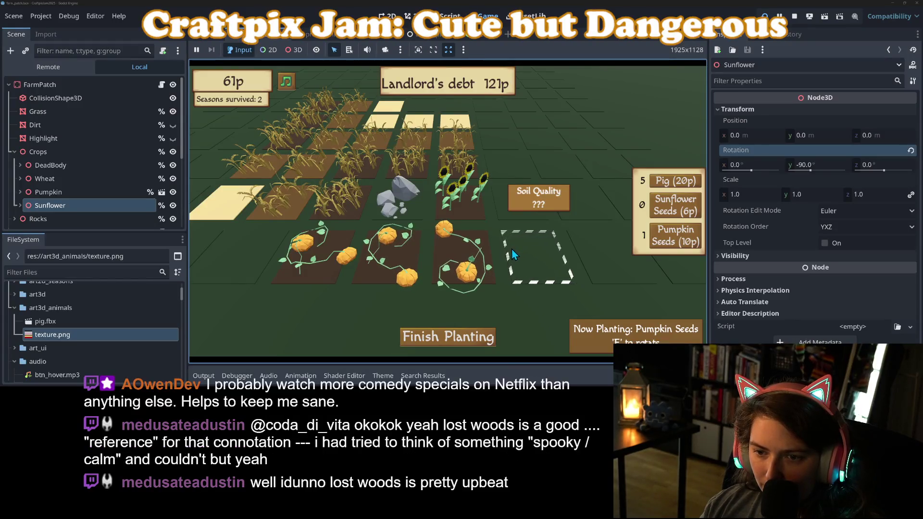
left_click(508, 246)
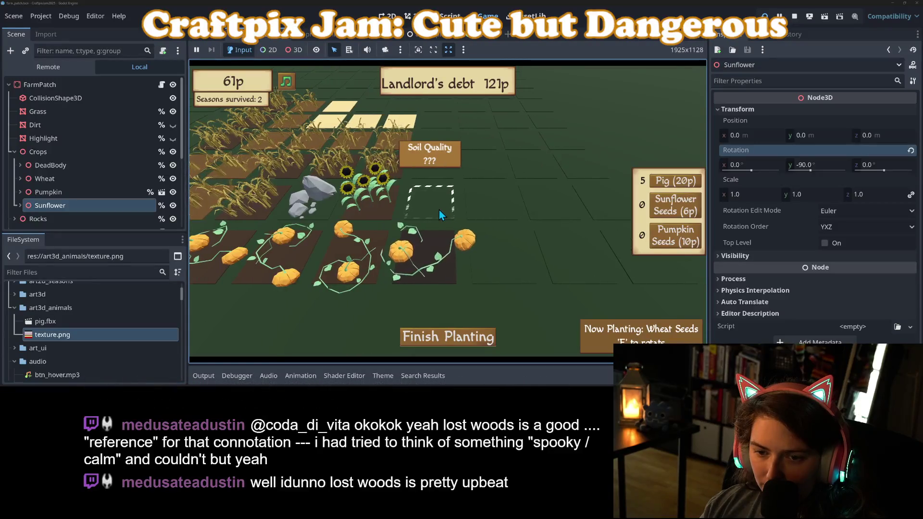
left_click(439, 210)
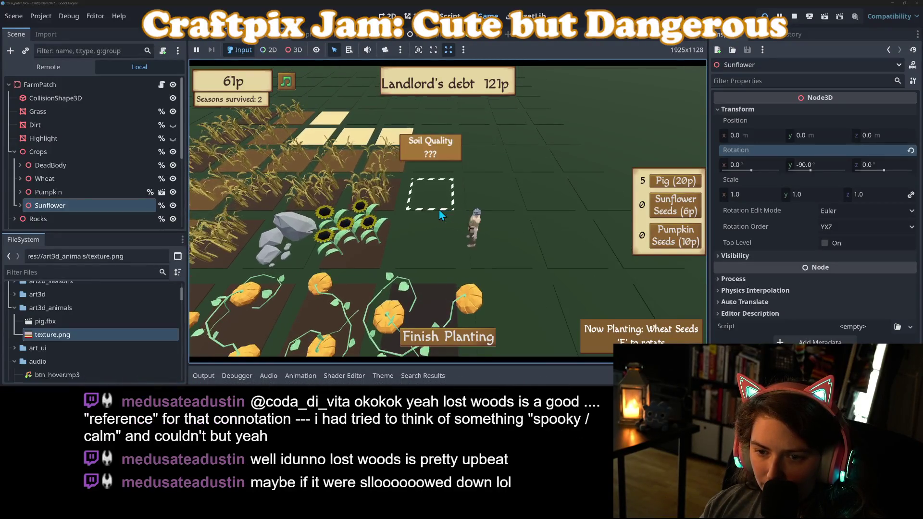
left_click(668, 205)
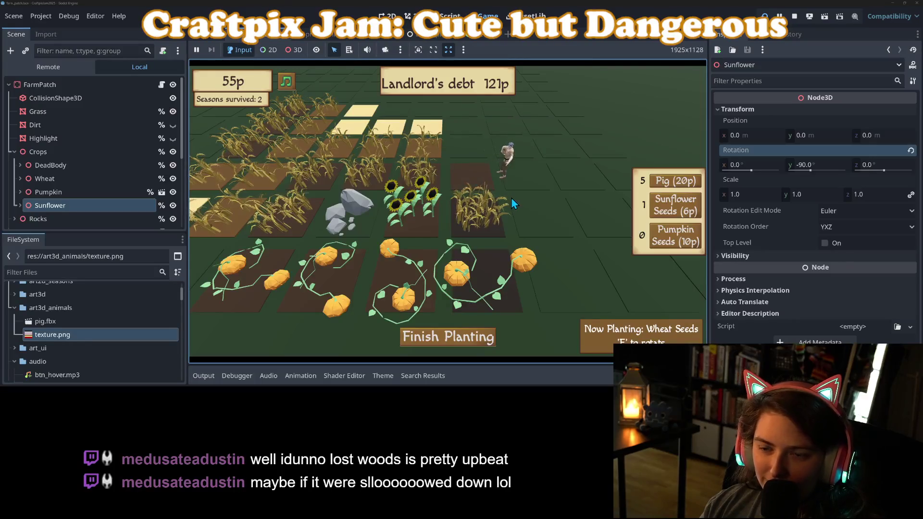
Switch to Sunflower Seeds, release two pigs, and plant a sunflower plot
key("2")
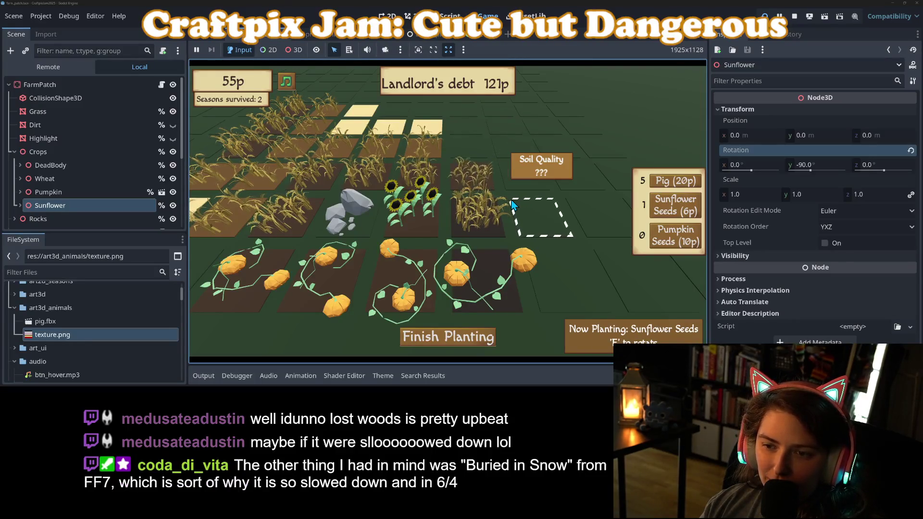
key("d")
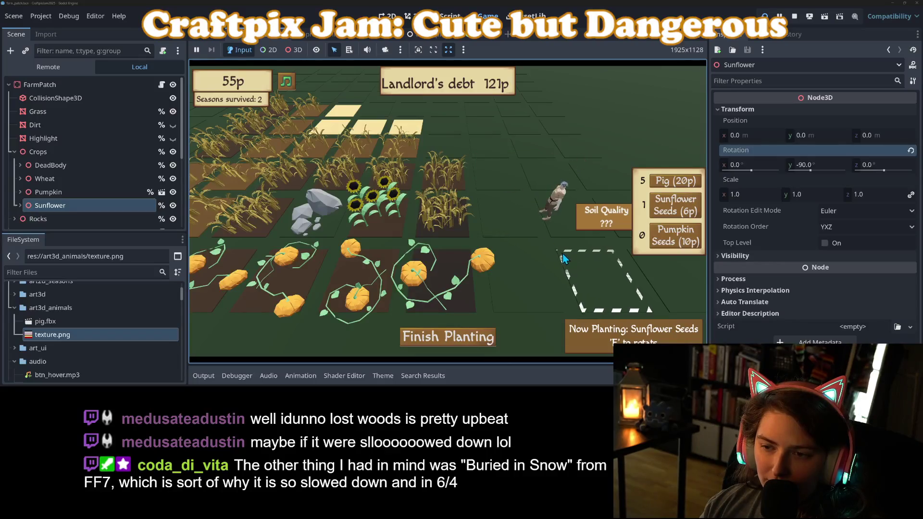
key("d")
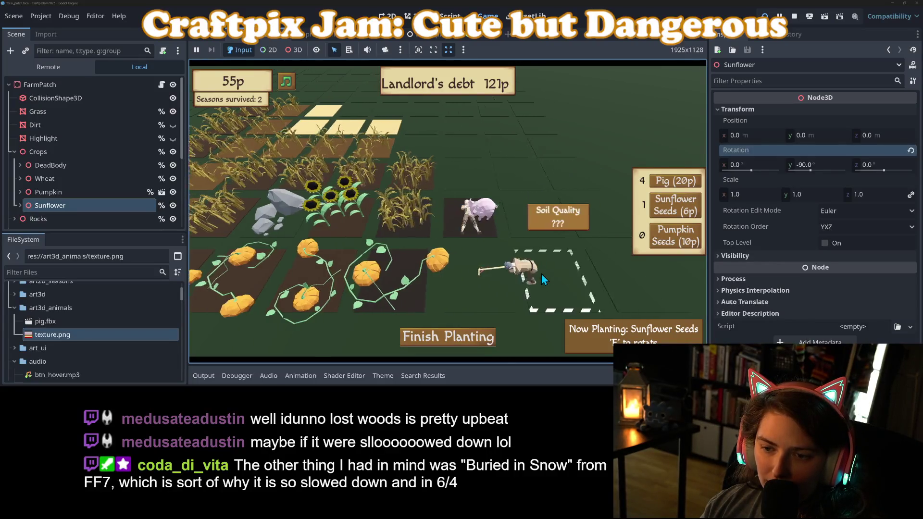
key("s")
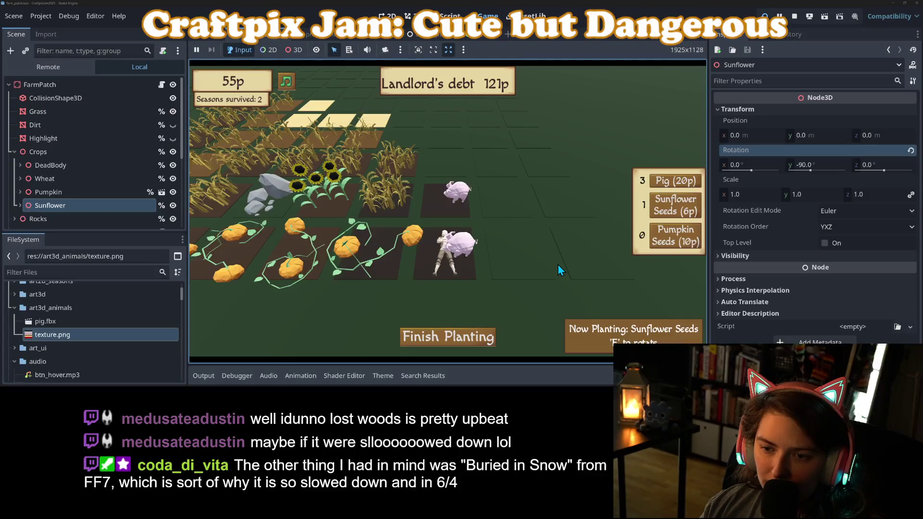
left_click(515, 235)
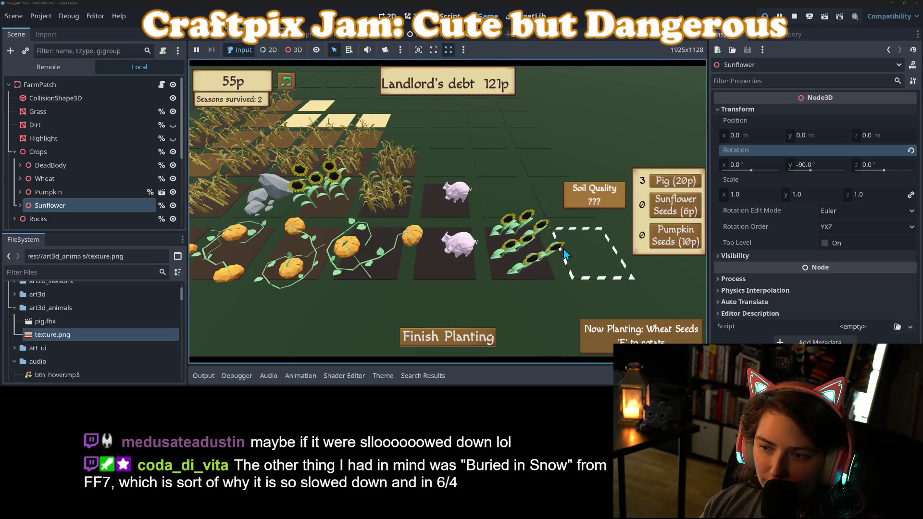
Plant the last pumpkin seeds in the back plot and stop the running game
mouse_move(516, 207)
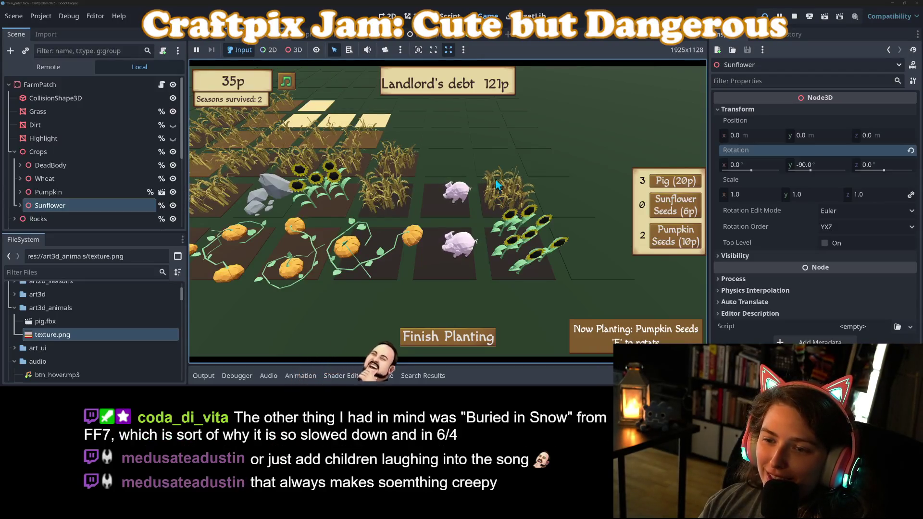
mouse_move(495, 177)
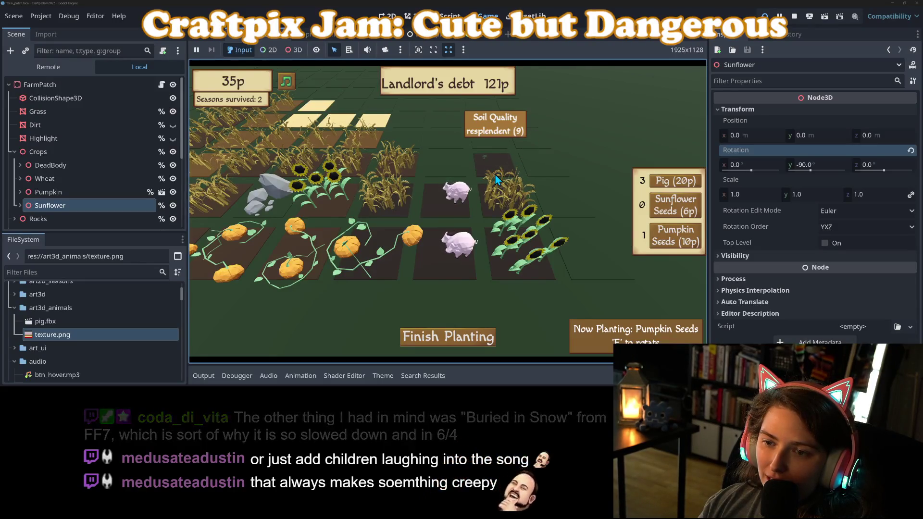
scroll(495, 175, "up", 2)
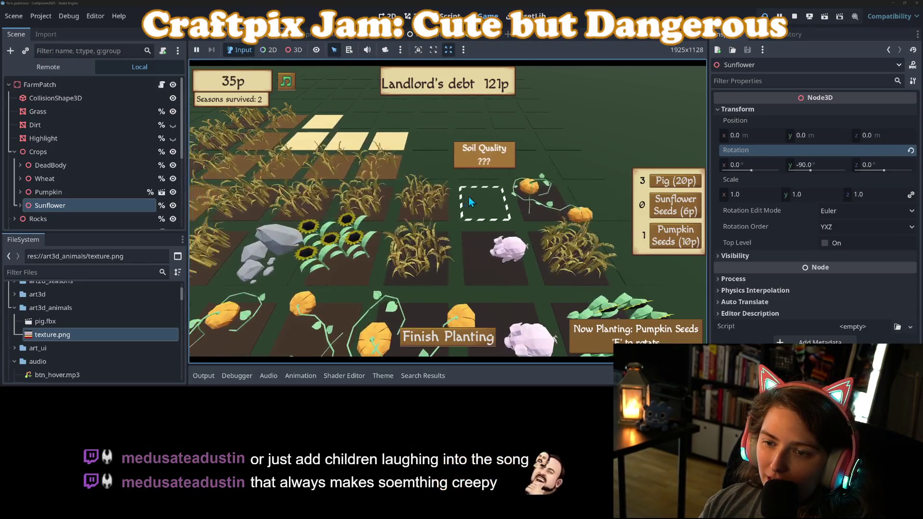
scroll(481, 199, "down", 2)
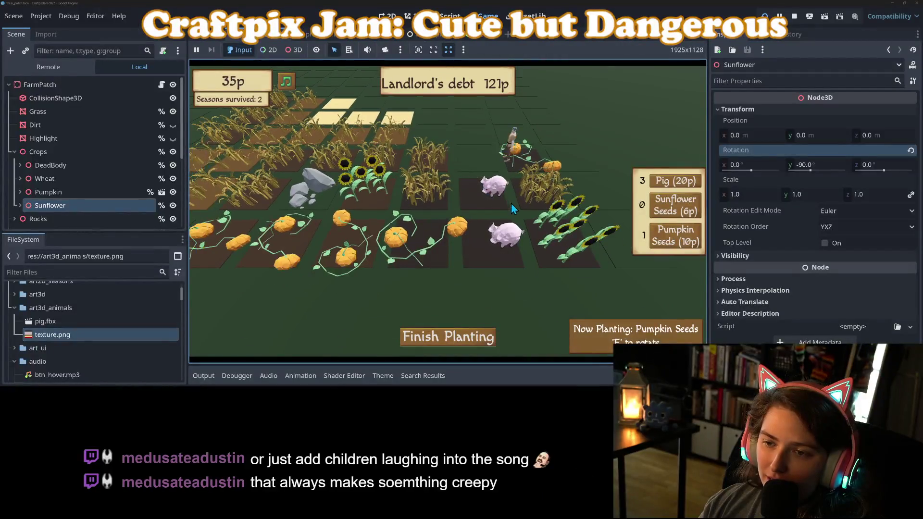
key("d")
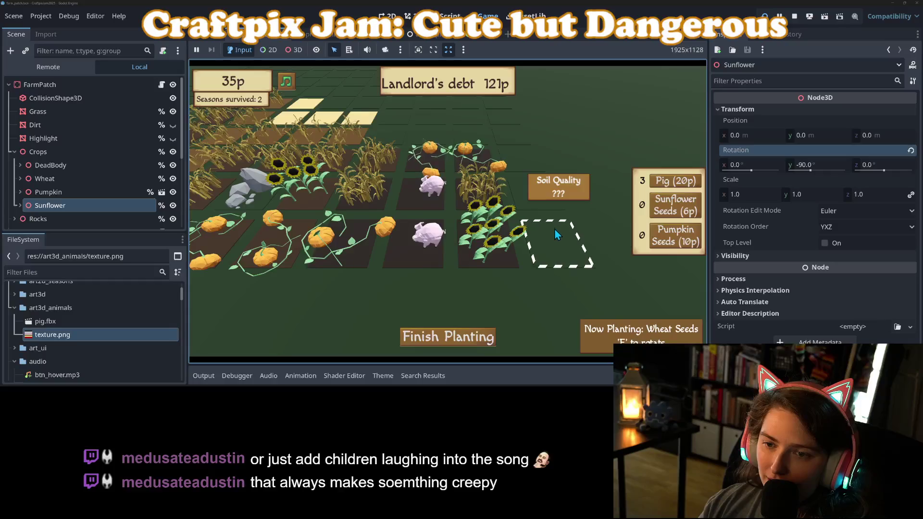
scroll(550, 220, "up", 1)
scroll(436, 156, "up", 1)
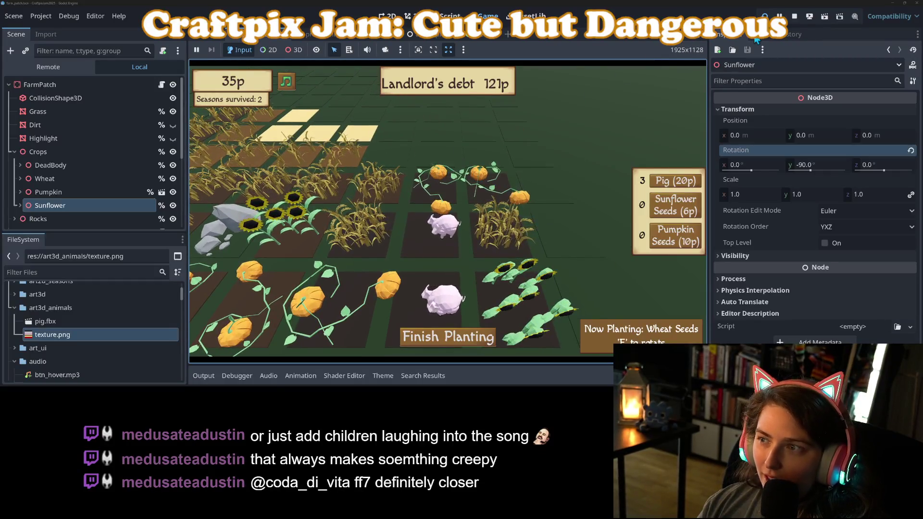
left_click(793, 19)
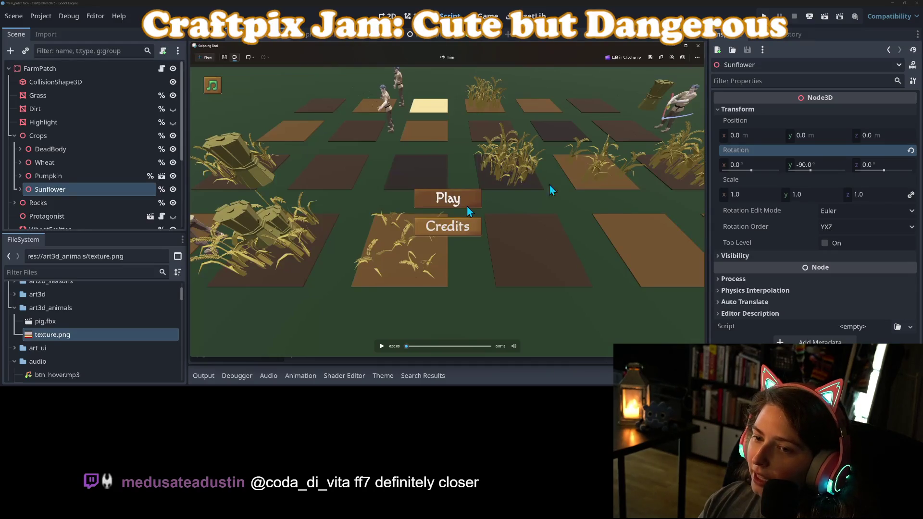
Return to the Godot editor from the recording and open the protagonist scene tab
left_click(429, 6)
left_click(322, 35)
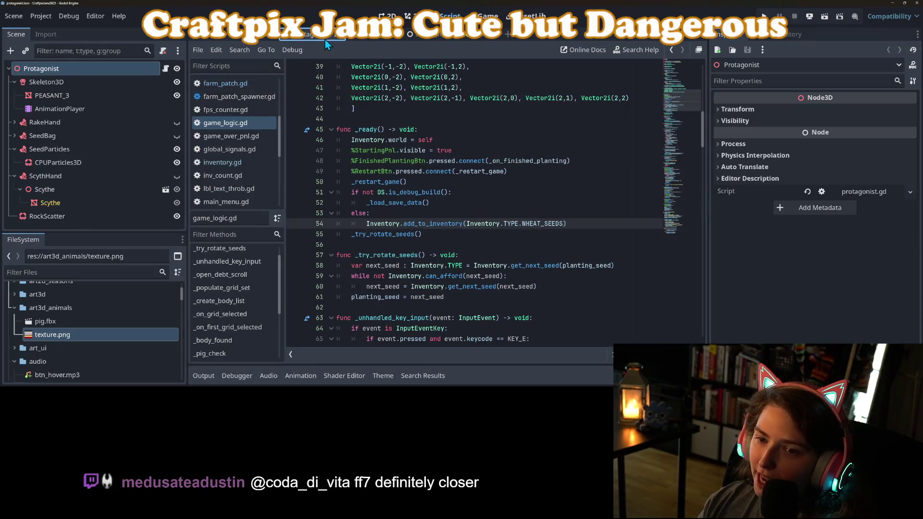
Show the farm_patch scene in the 3D view and collapse the Crops node
left_click(255, 34)
left_click(408, 16)
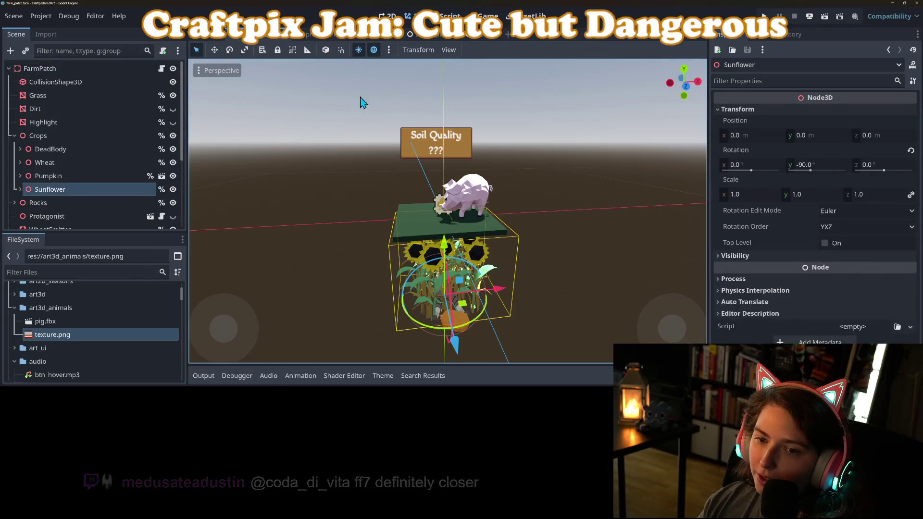
scroll(122, 197, "down", 3)
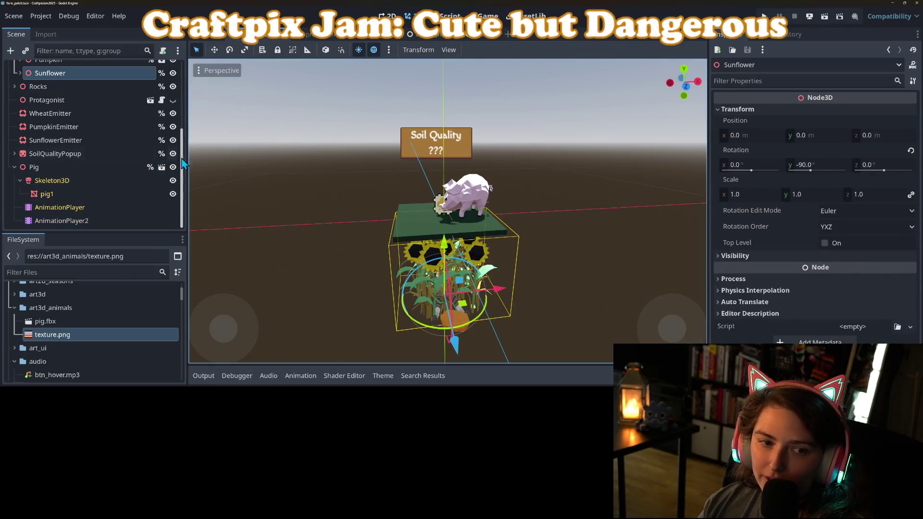
scroll(123, 195, "up", 5)
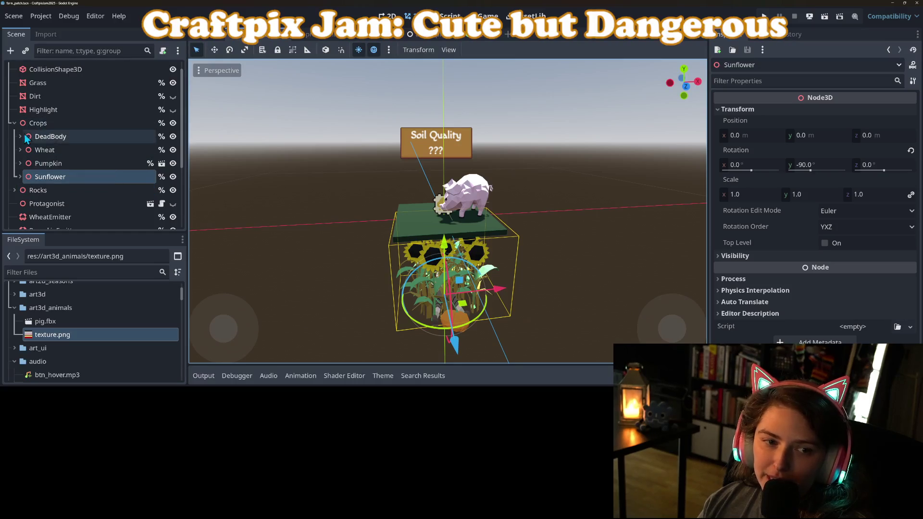
left_click(15, 123)
Make the Protagonist visible and orbit to a flatter angle on the pig
left_click(174, 151)
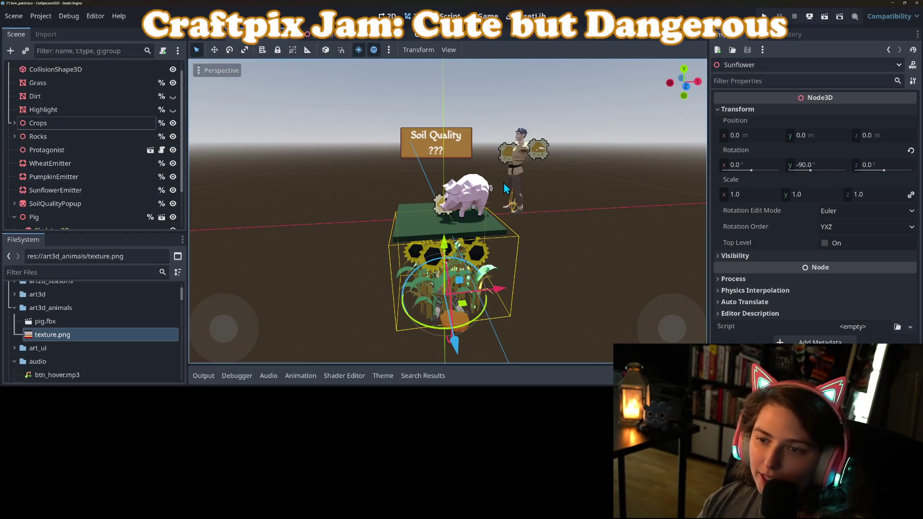
scroll(526, 189, "up", 3)
mouse_move(546, 255)
left_mouse_down()
mouse_move(519, 261)
mouse_move(533, 262)
left_mouse_up()
scroll(533, 244, "up", 2)
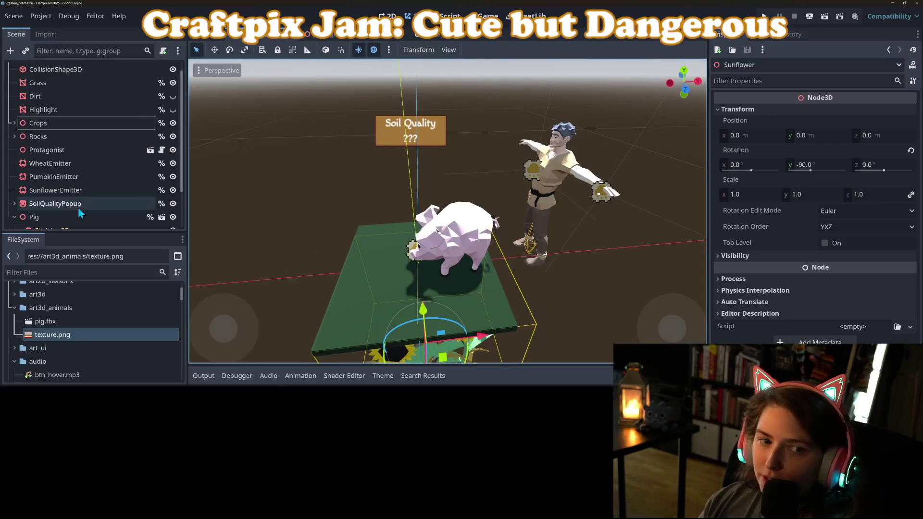
scroll(77, 183, "up", 1)
Select the FarmPatch root node and switch to the Script editor
left_click(72, 69)
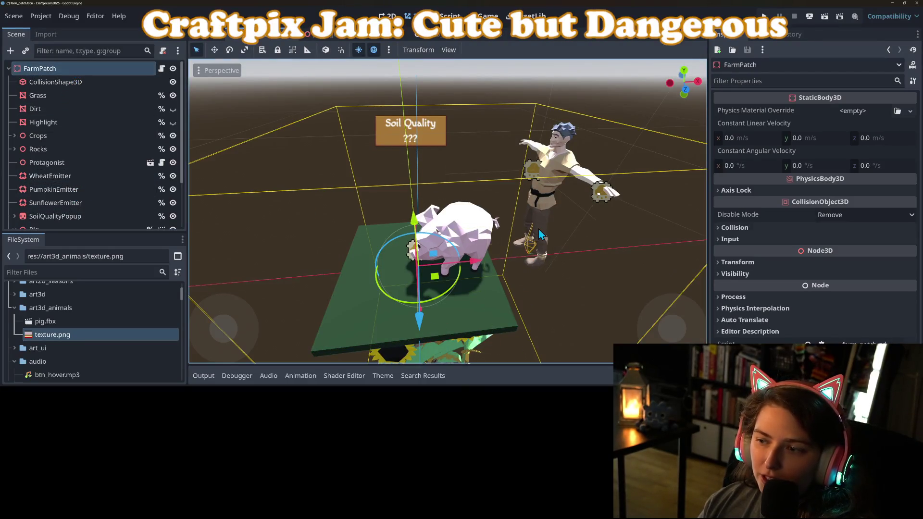
left_click(449, 16)
scroll(434, 259, "down", 5)
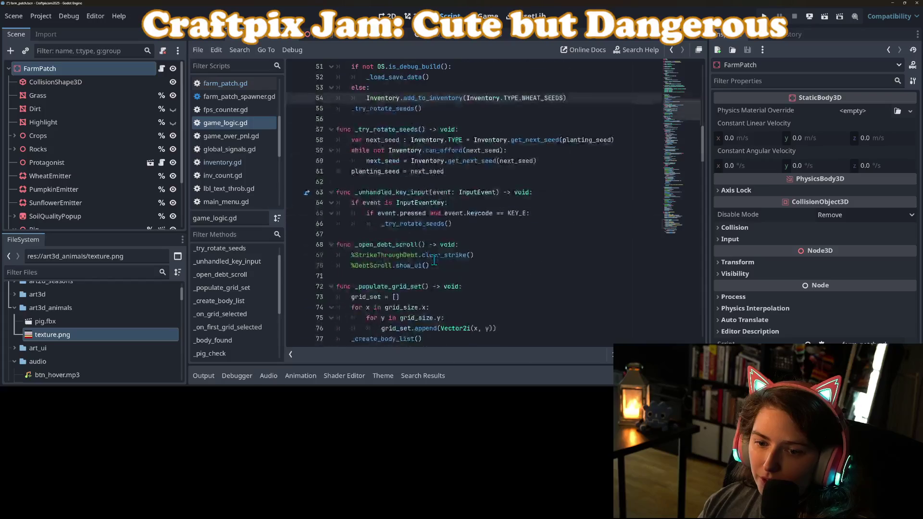
Open farm_patch.gd and jump to the _plow_field function
scroll(434, 260, "down", 1)
left_click(225, 83)
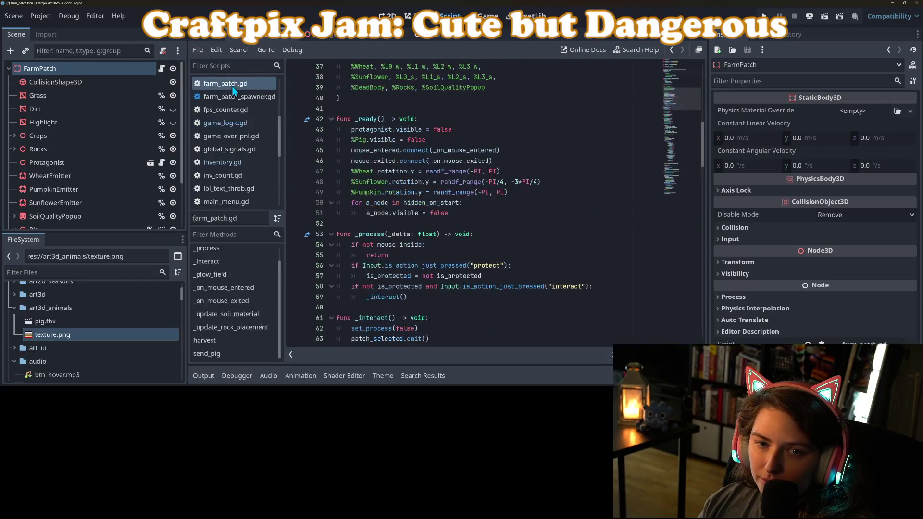
scroll(444, 180, "down", 8)
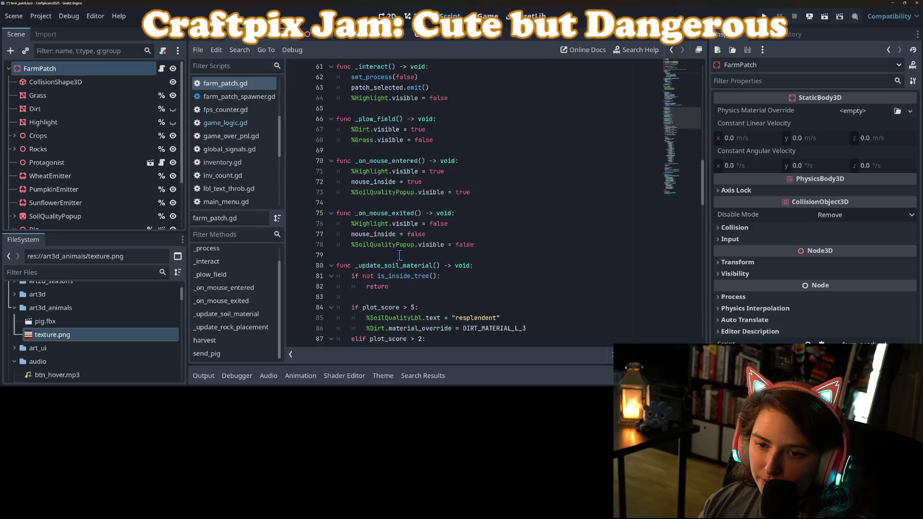
left_click(381, 120)
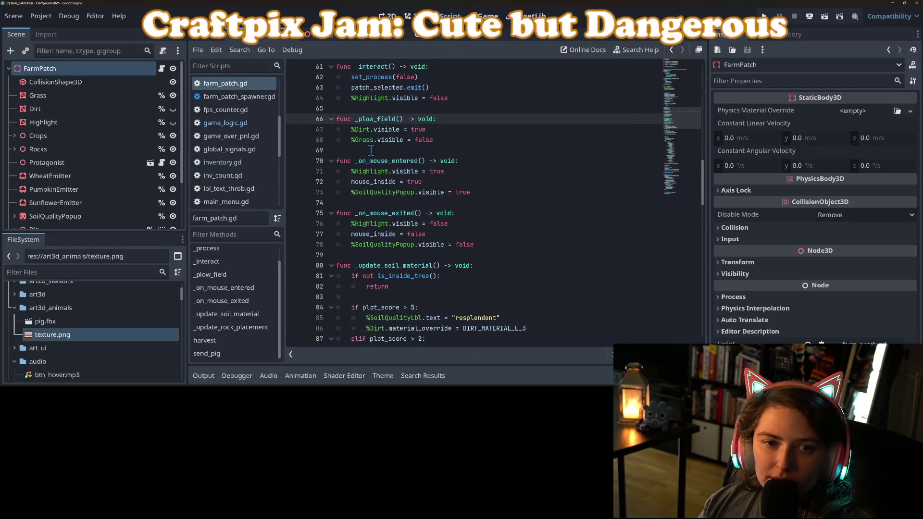
Scroll through the code to the protagonist harvest call, then save the scene with Ctrl+S
scroll(381, 170, "down", 6)
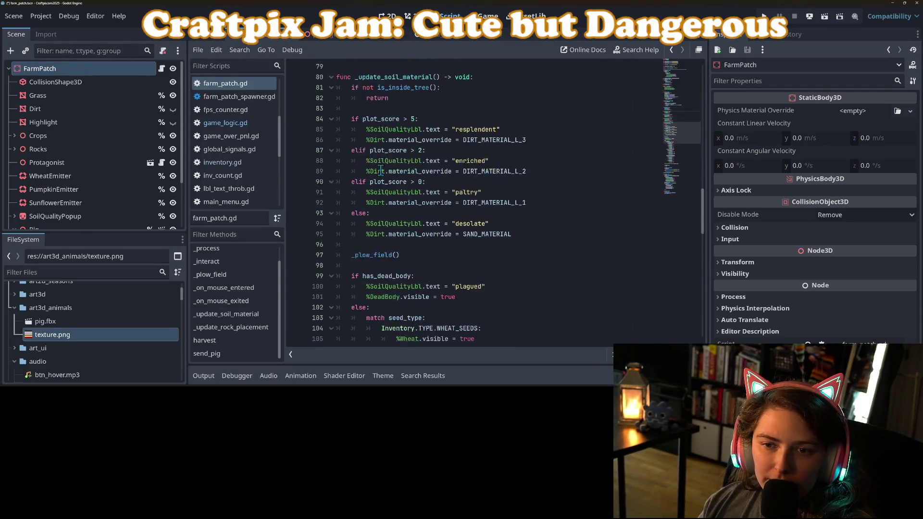
scroll(381, 171, "down", 19)
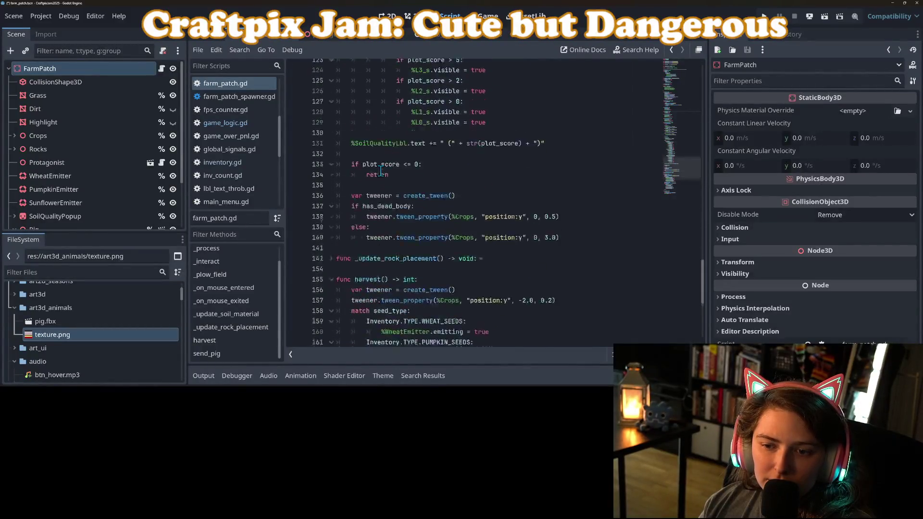
scroll(380, 170, "down", 3)
scroll(380, 171, "up", 1)
scroll(380, 171, "down", 1)
scroll(380, 171, "down", 1)
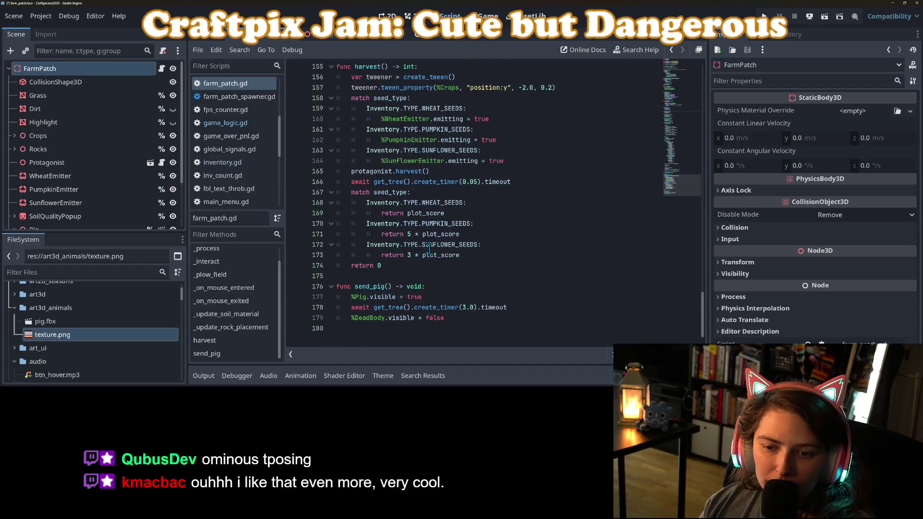
scroll(429, 250, "up", 20)
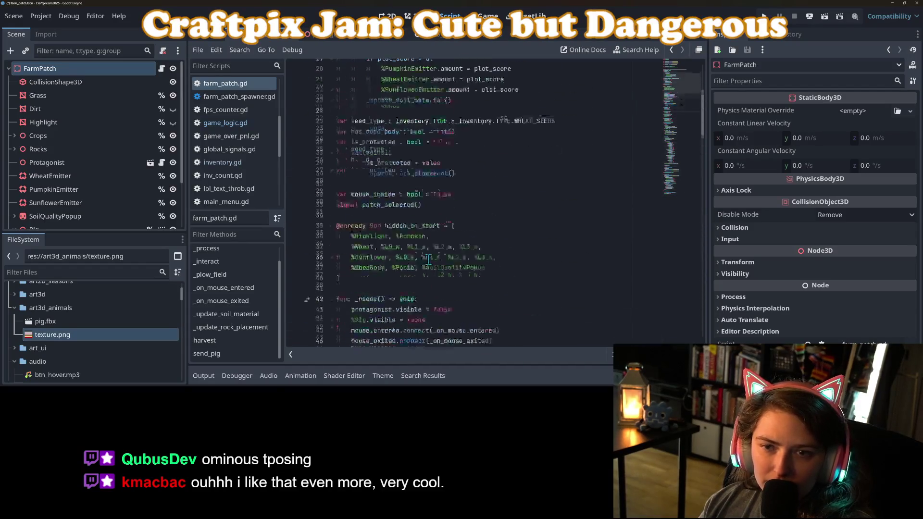
scroll(429, 259, "up", 6)
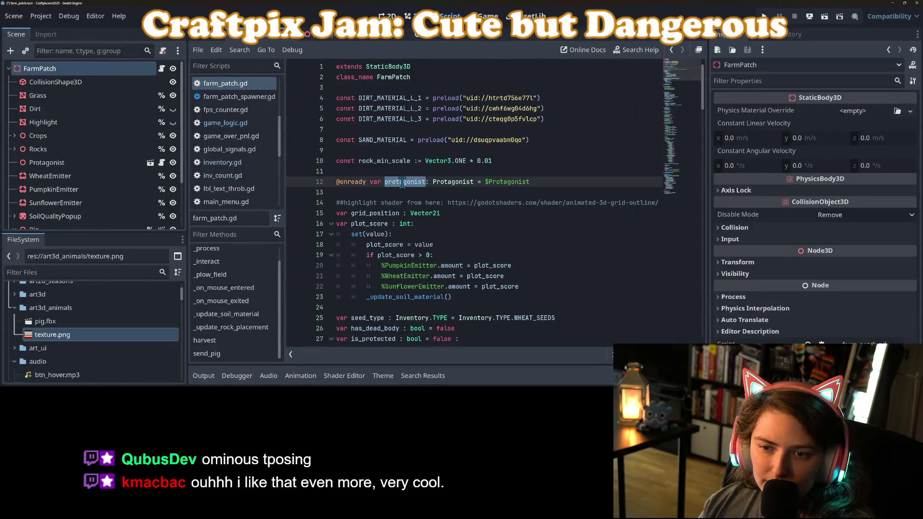
scroll(480, 266, "down", 15)
scroll(480, 266, "down", 20)
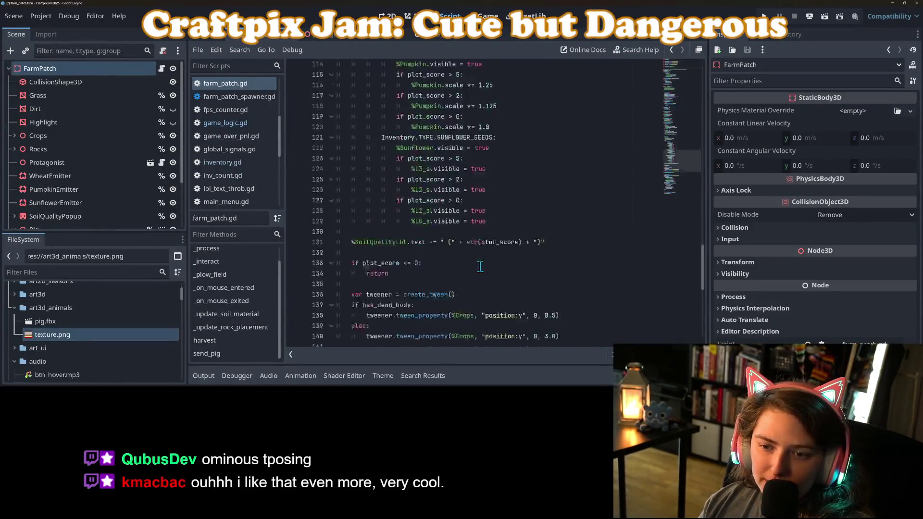
scroll(479, 266, "up", 2)
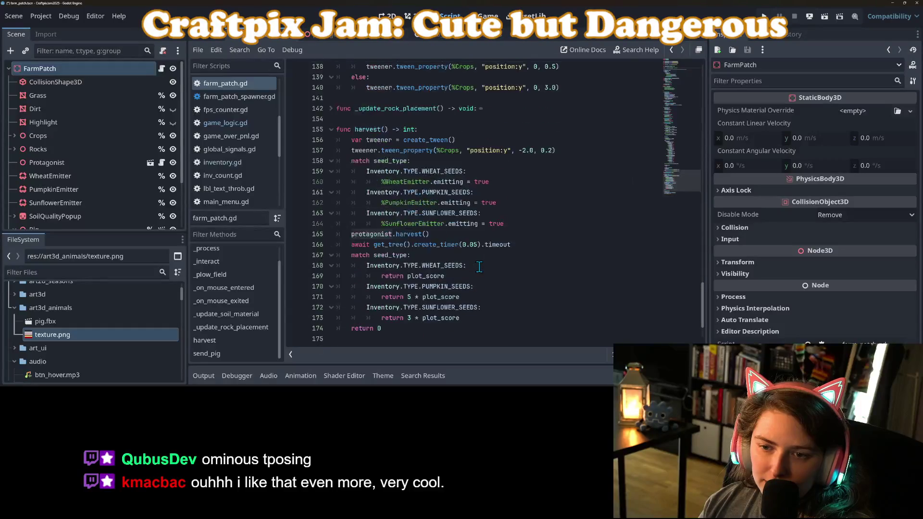
left_click(377, 234)
scroll(426, 234, "up", 5)
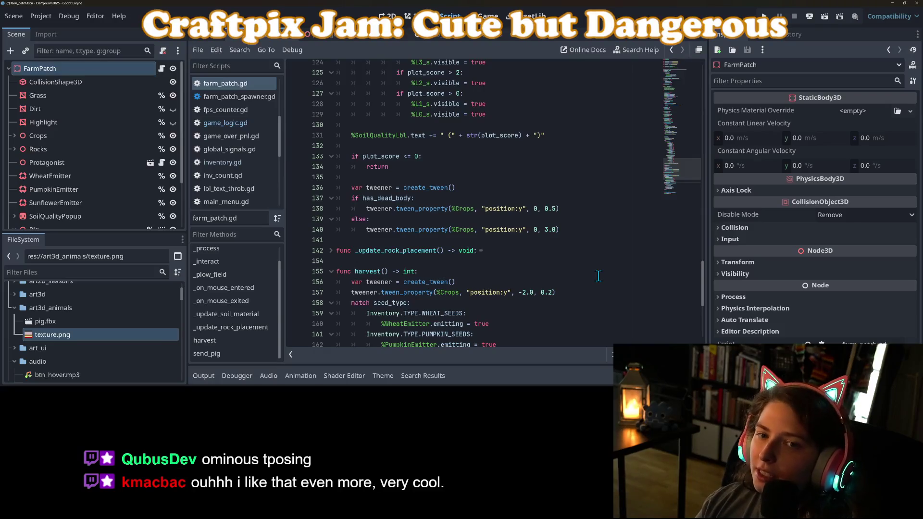
key("ctrl+s")
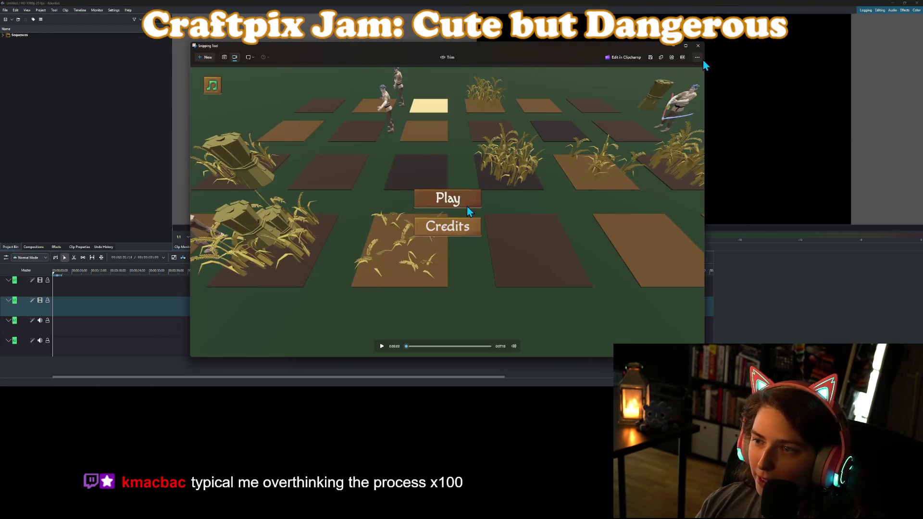
Drag three farm game recordings from the Screen Recordings folder into Kdenlive's Project Bin
left_click(697, 57)
left_click(685, 70)
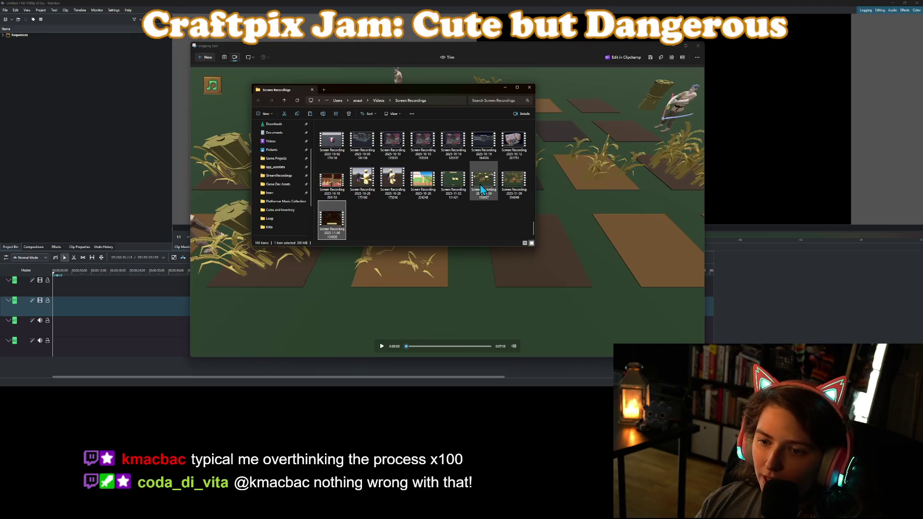
left_click(489, 178, "shift")
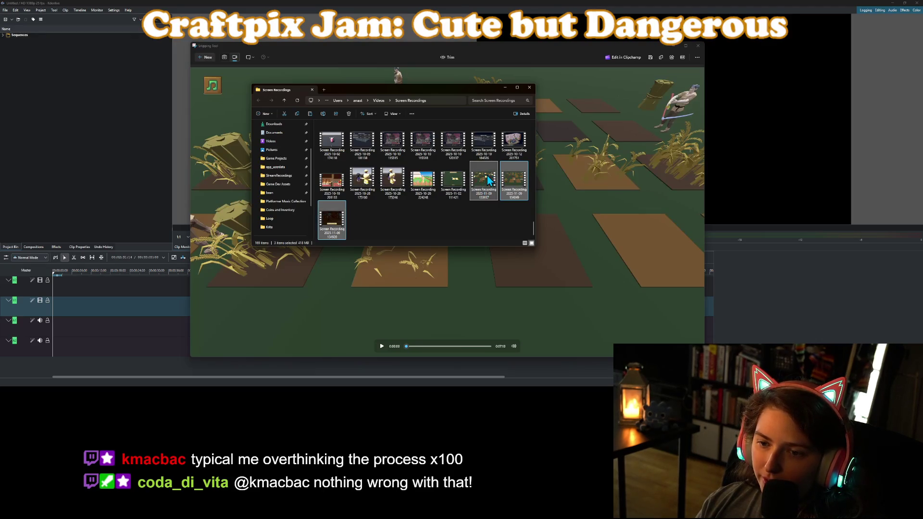
left_click_drag(2, 142, 71, 146)
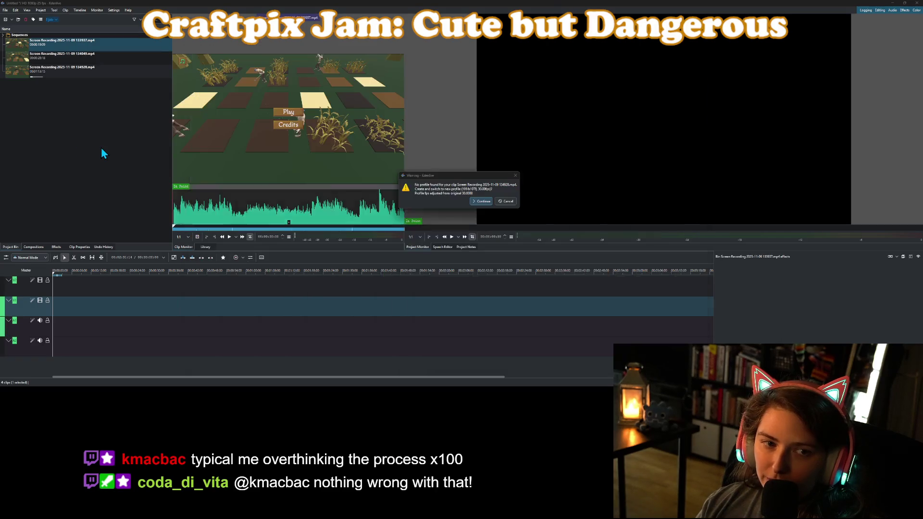
Accept the three profile-change warnings and place the third recording on the timeline
left_click(477, 201)
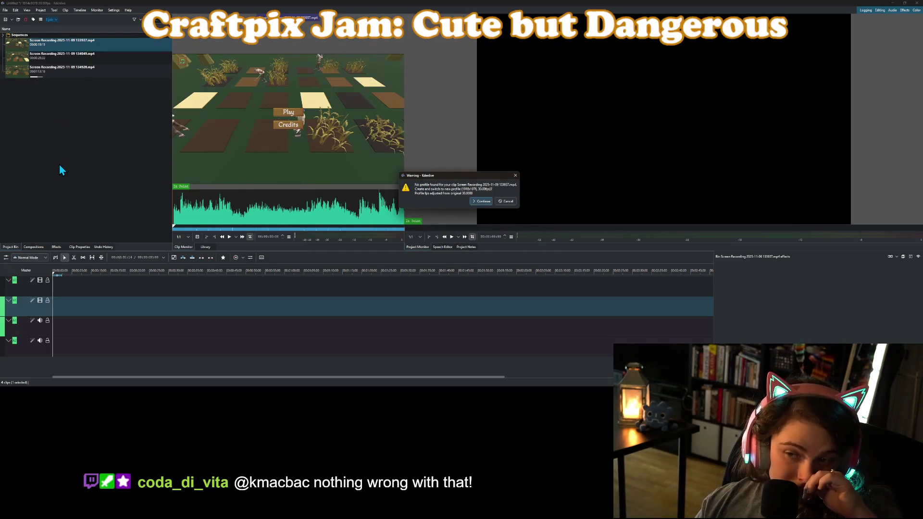
left_click(480, 202)
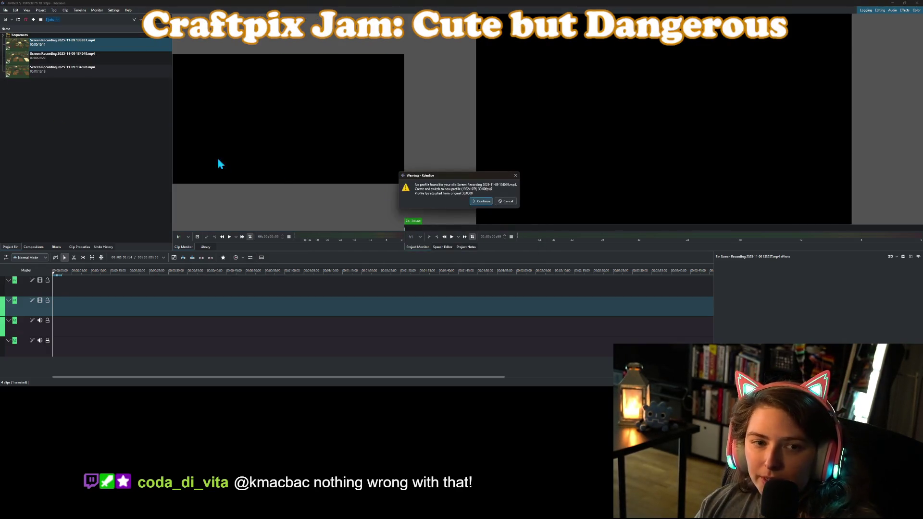
left_click(483, 202)
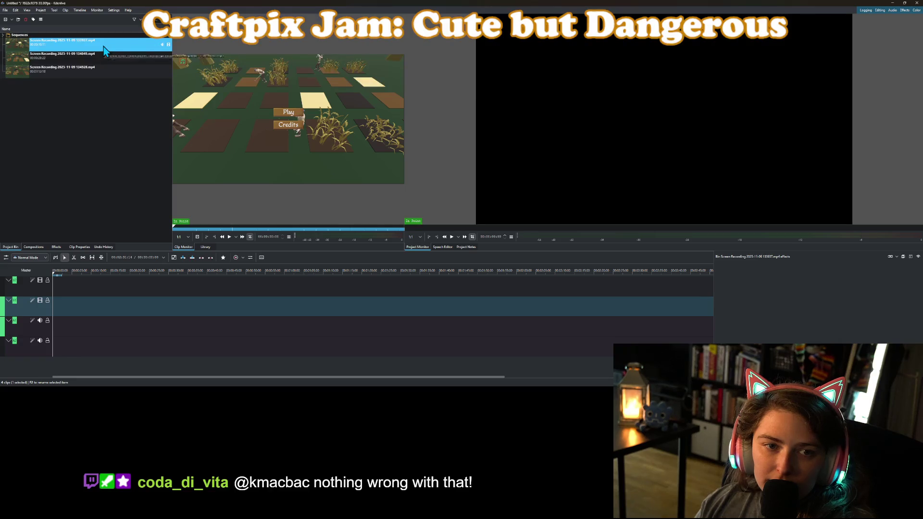
mouse_move(73, 69)
left_mouse_down()
mouse_move(67, 153)
mouse_move(31, 308)
mouse_move(60, 281)
mouse_move(123, 285)
mouse_move(42, 279)
left_mouse_up()
Open and dismiss the monitor's context menu and the Project menu
right_click(613, 86)
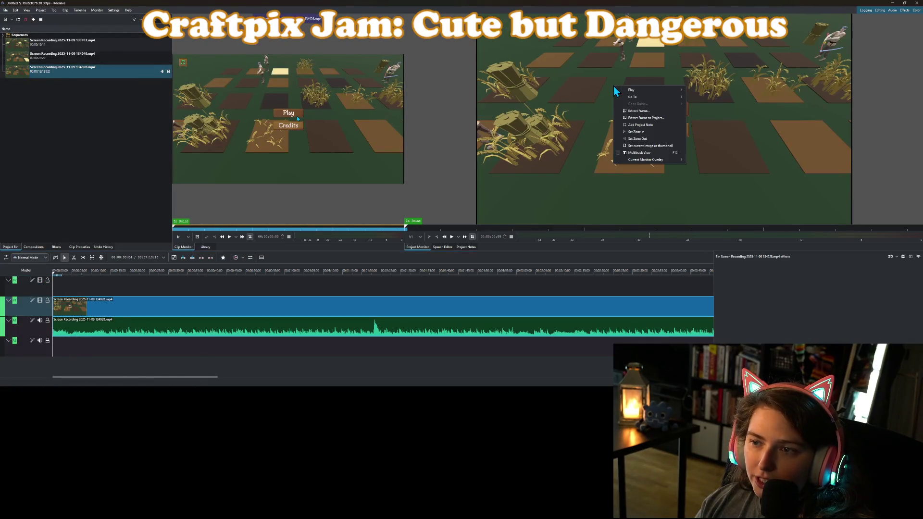
left_click(40, 10)
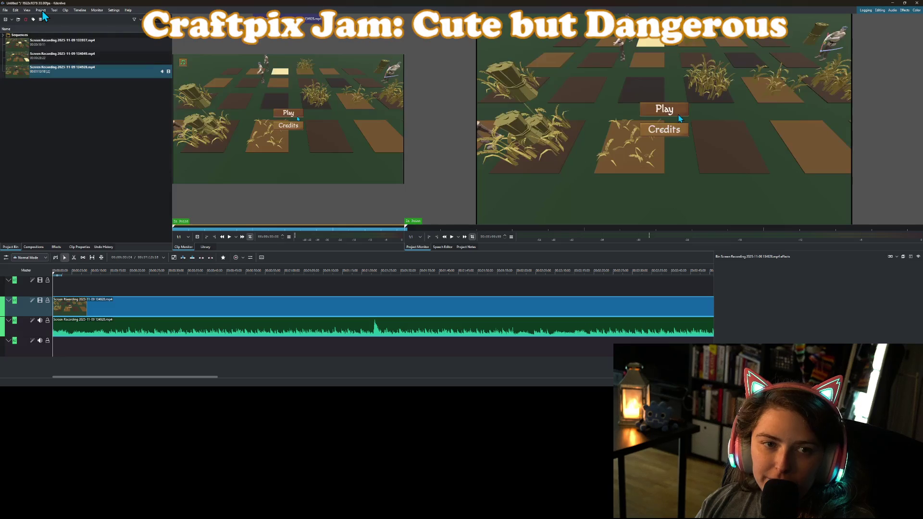
left_click(40, 10)
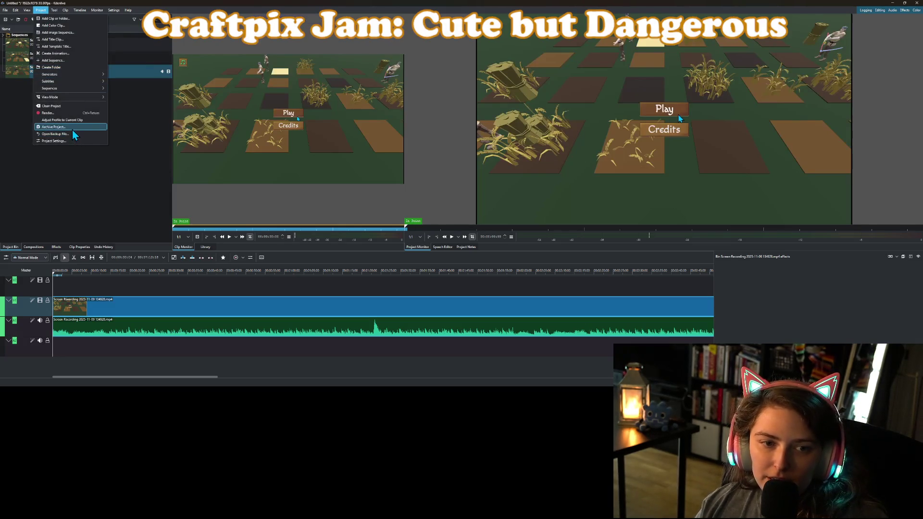
left_click(16, 124)
Save the project as craftpix_last_day, starting from an existing craftpix file name
key("ctrl+s")
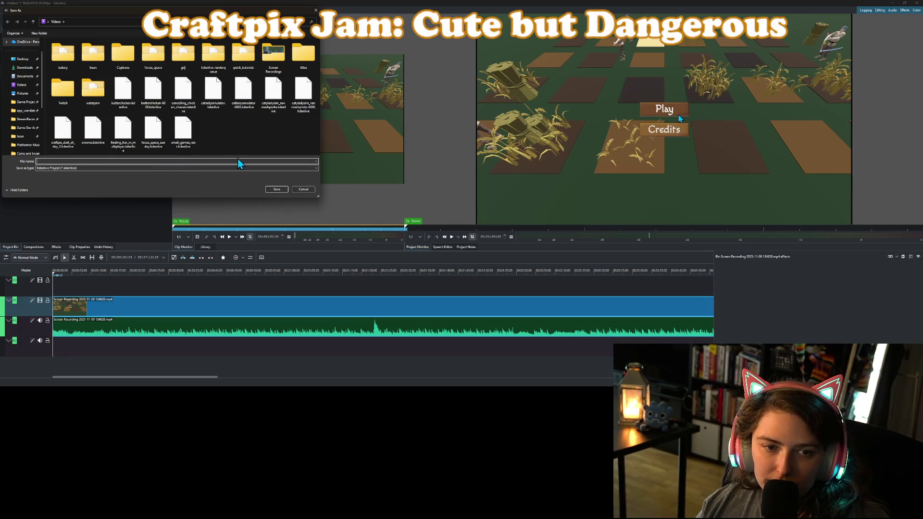
left_click(62, 129)
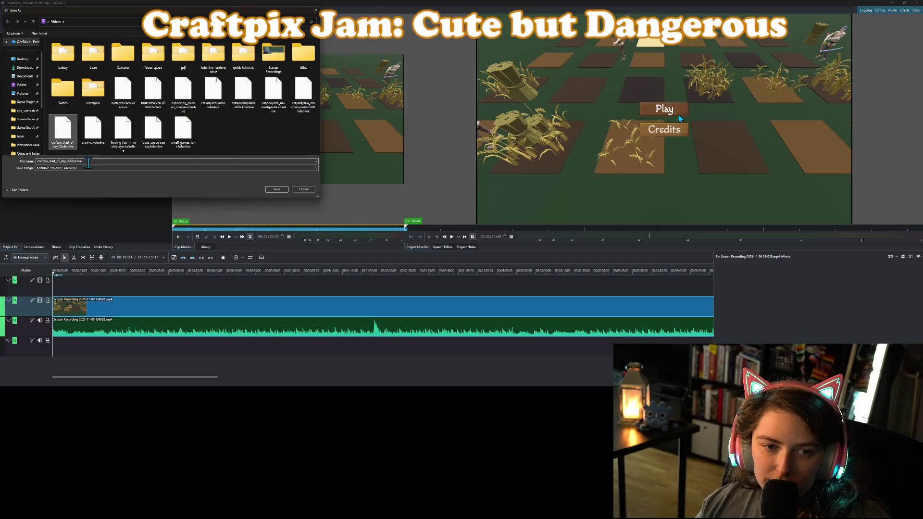
left_click(89, 161)
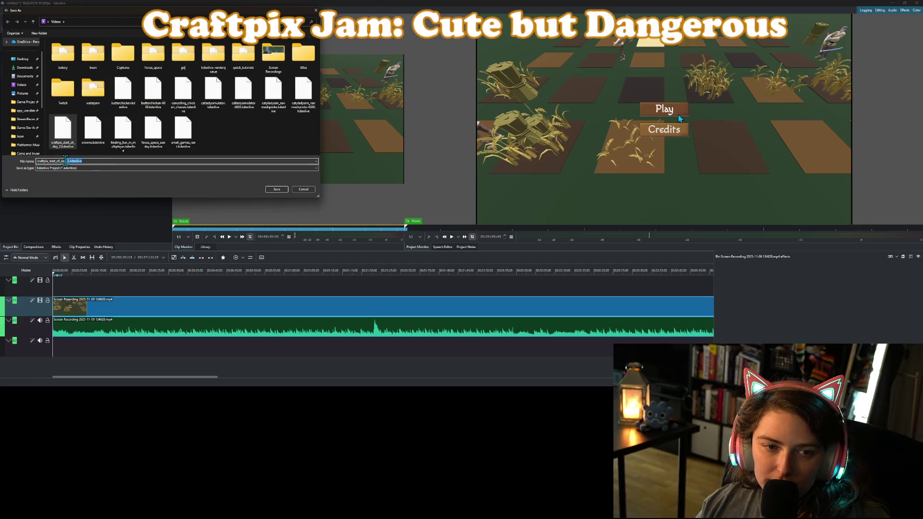
key("BackSpace")
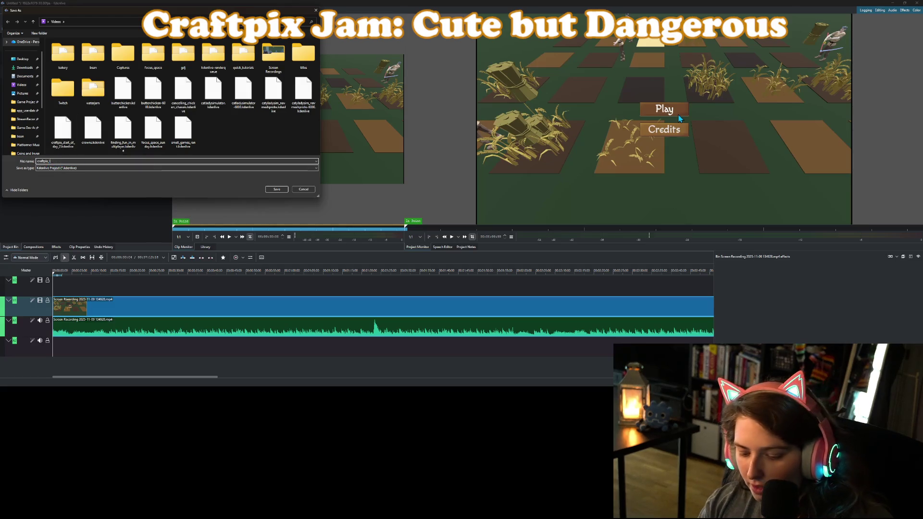
type("art_day")
key("Return")
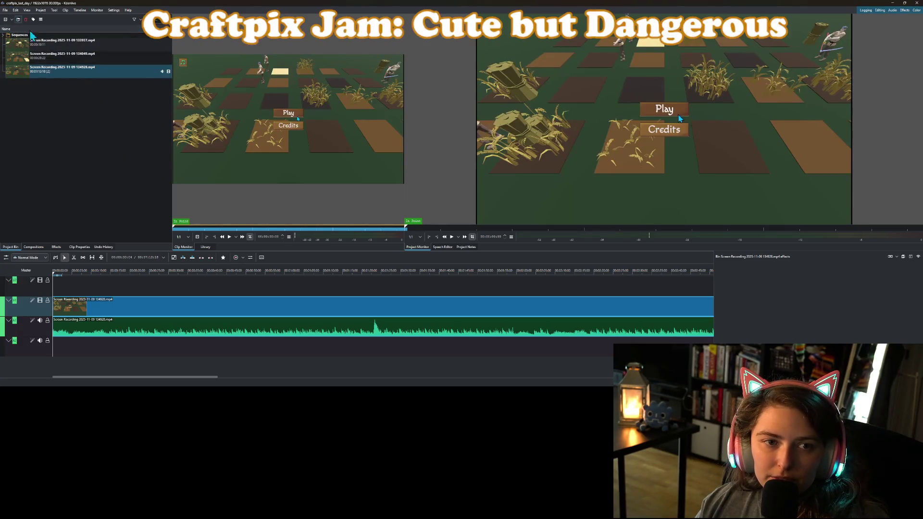
Switch the project profile to Vertical HD 30 fps and play the preview from near the start
left_click(40, 10)
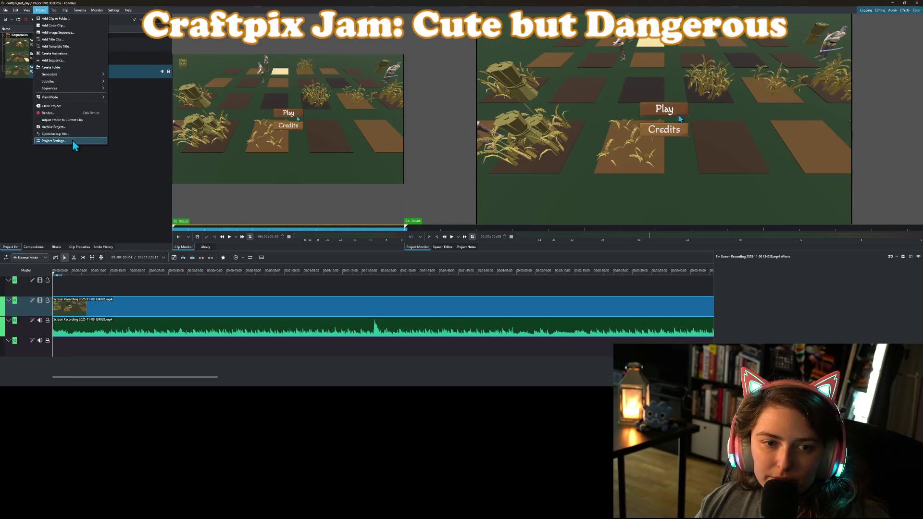
left_click(72, 141)
scroll(416, 202, "down", 5)
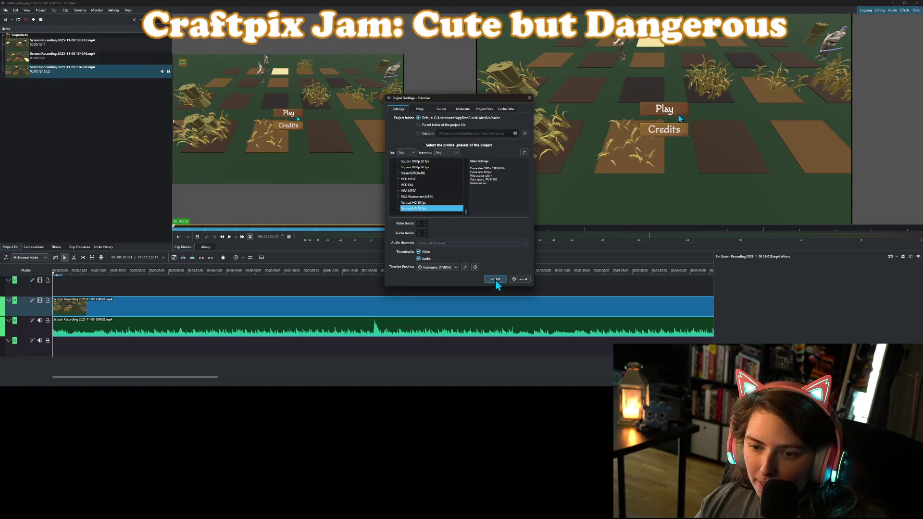
left_click(431, 202)
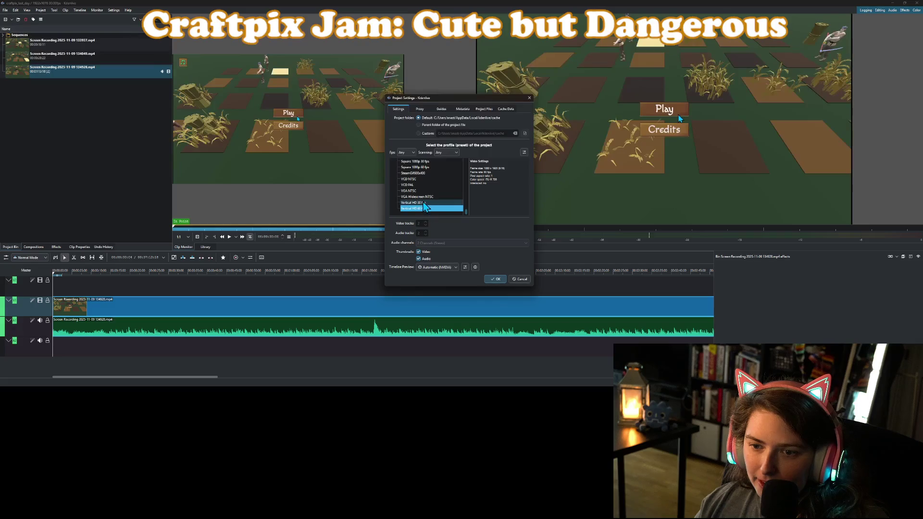
left_click(496, 280)
left_click(512, 199)
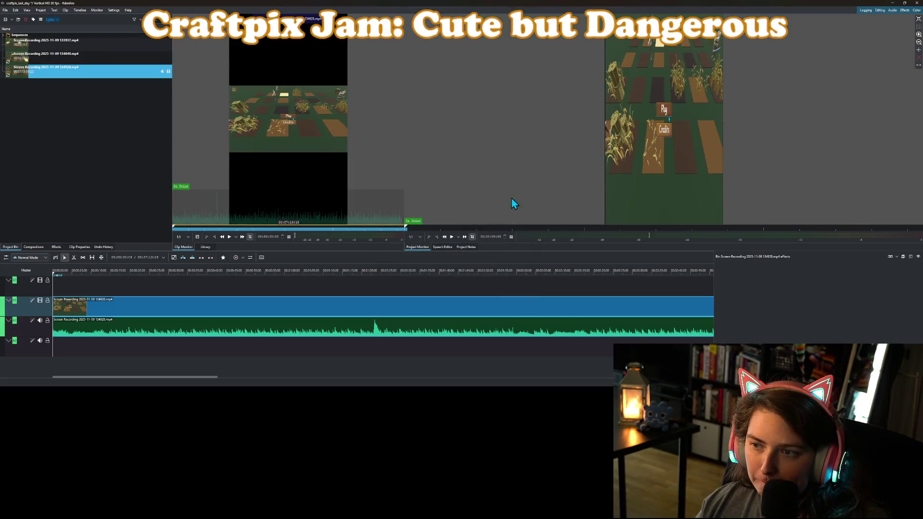
left_click(58, 277)
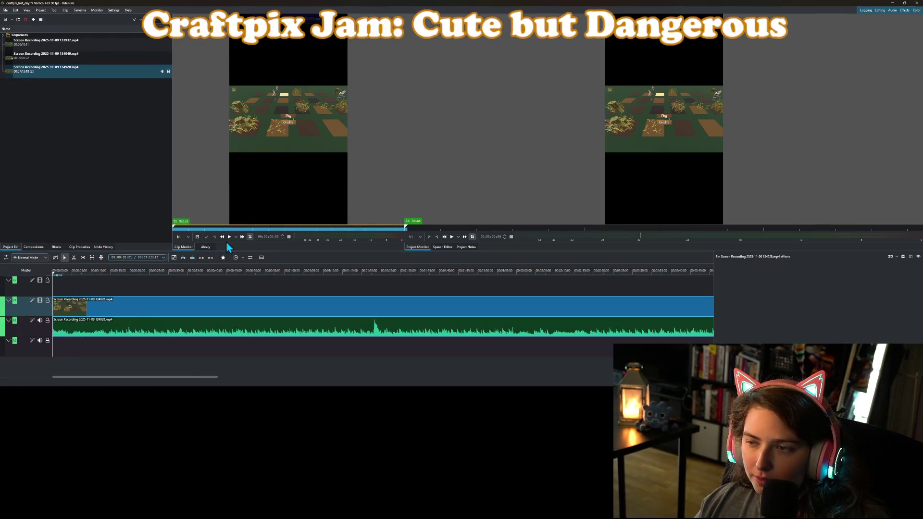
left_click(652, 125)
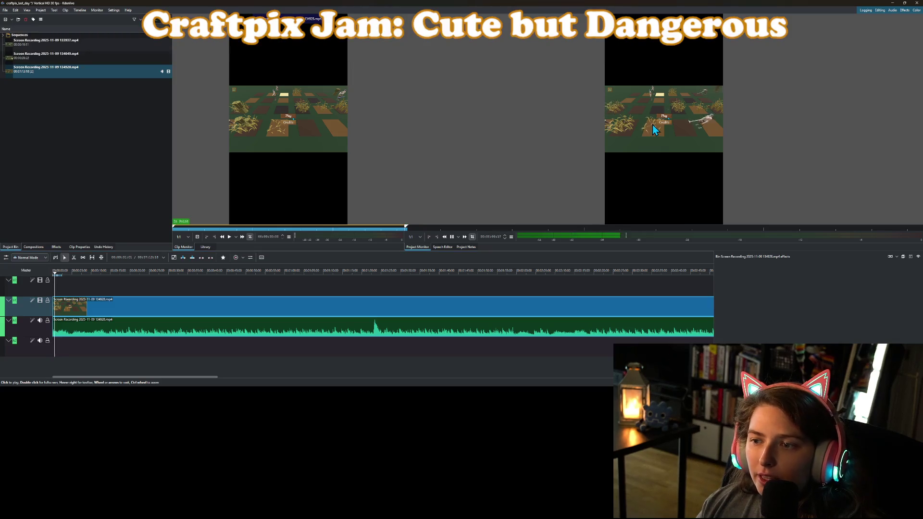
Add a Transform effect to the gameplay clip and briefly preview it
right_click(510, 304)
mouse_move(577, 293)
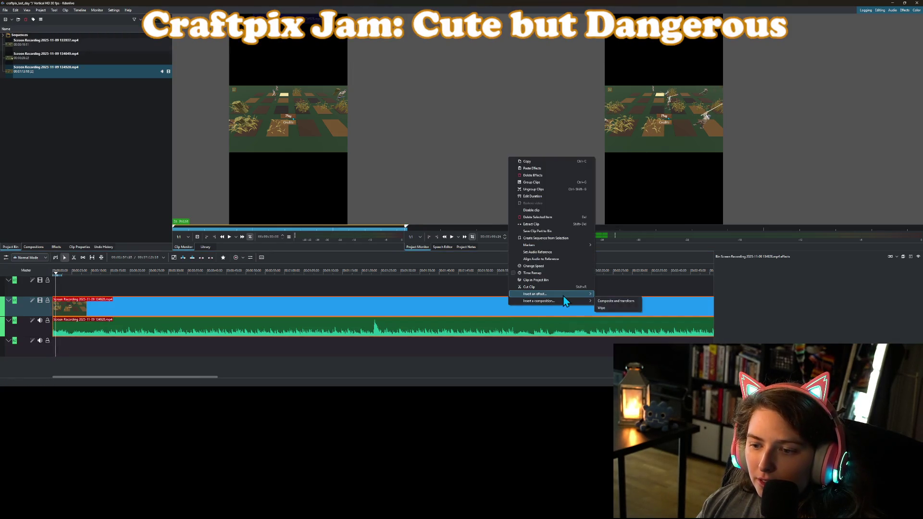
left_click(613, 298)
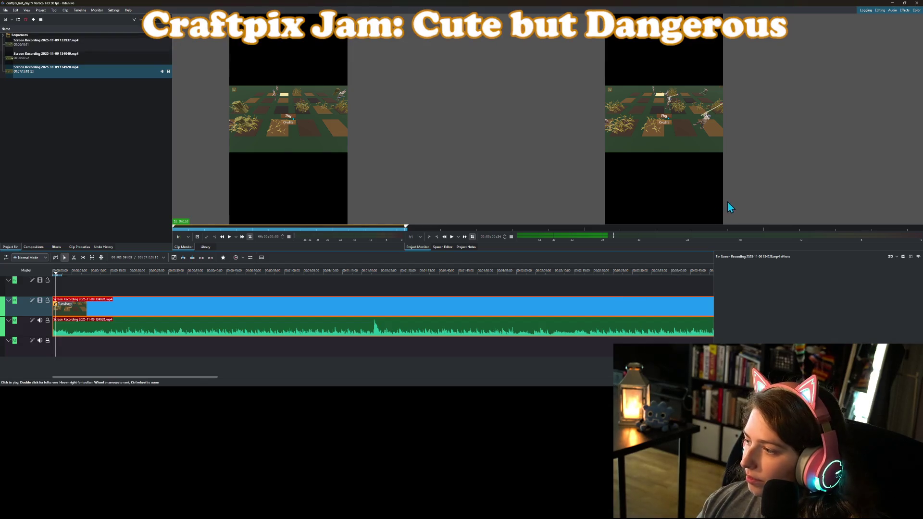
left_click(689, 124)
left_click(685, 125)
Set the Transform scale to 300% and return the playhead to the timeline start
left_click(662, 301)
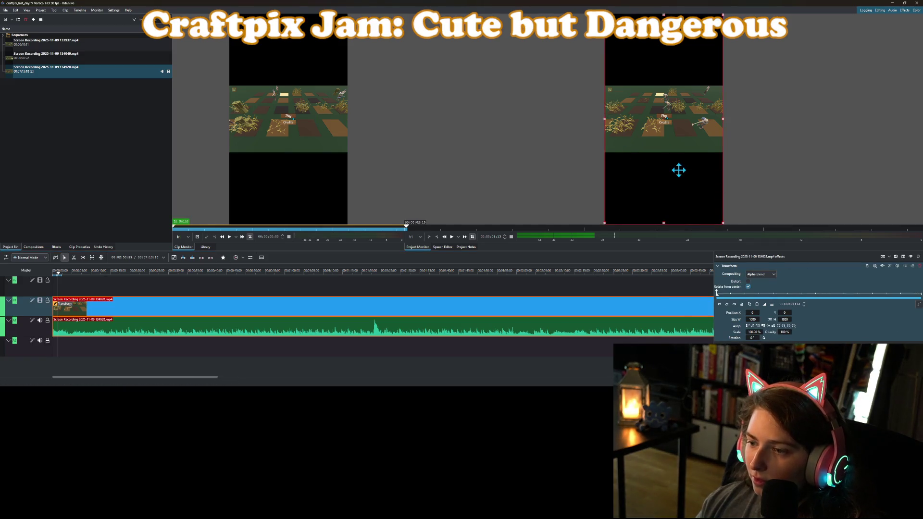
left_click(748, 332)
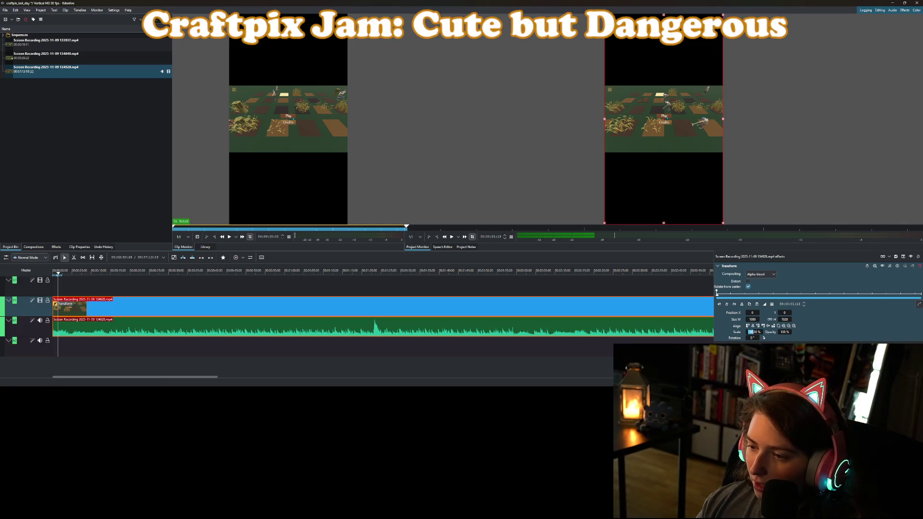
key("Return")
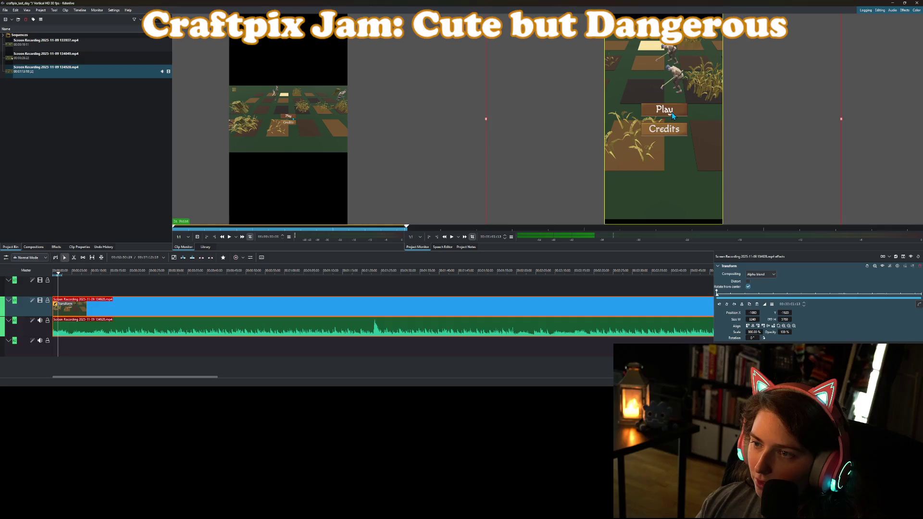
scroll(529, 197, "down", 2)
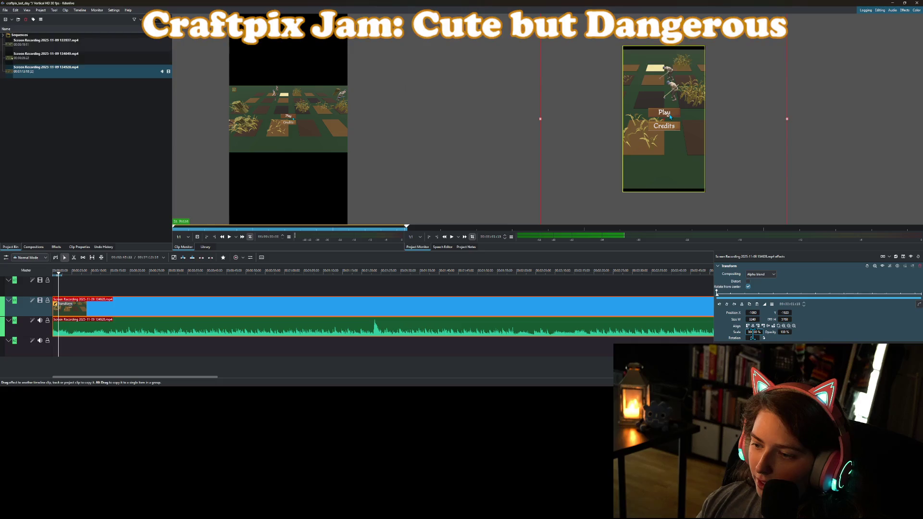
double_click(756, 335)
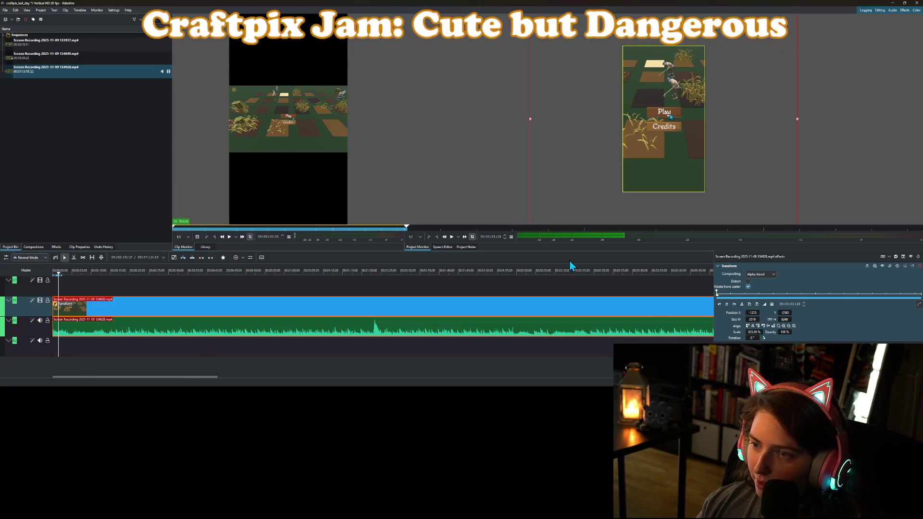
left_click_drag(60, 275, 45, 278)
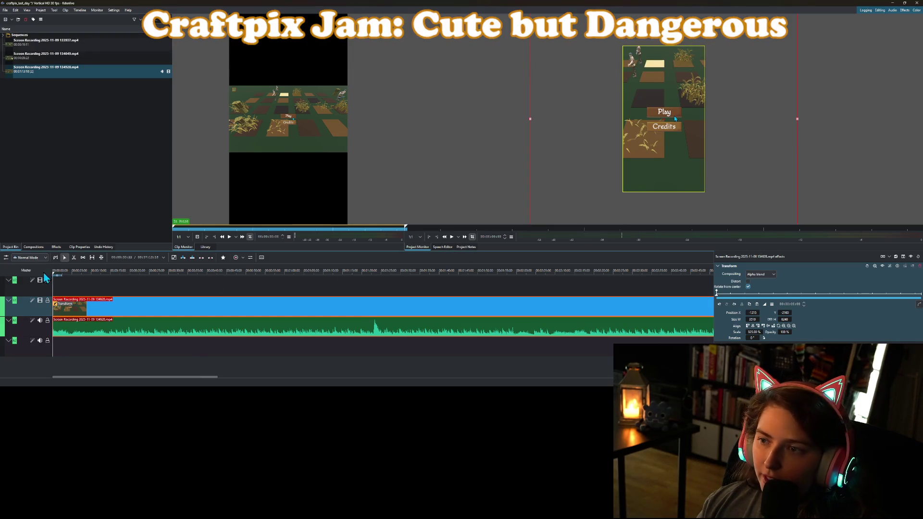
Play and pause the Project Monitor preview, then enter 5 in the Transform scale field
left_click(452, 240)
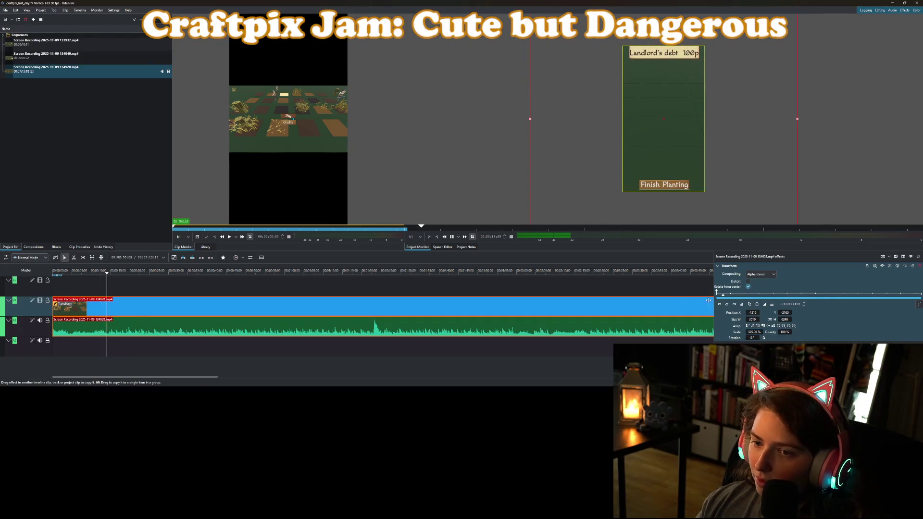
left_click(451, 237)
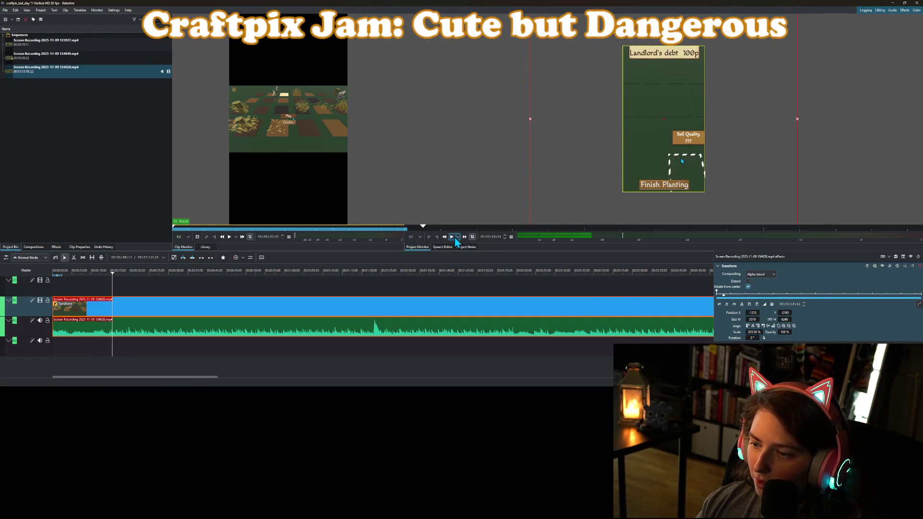
left_click(748, 332)
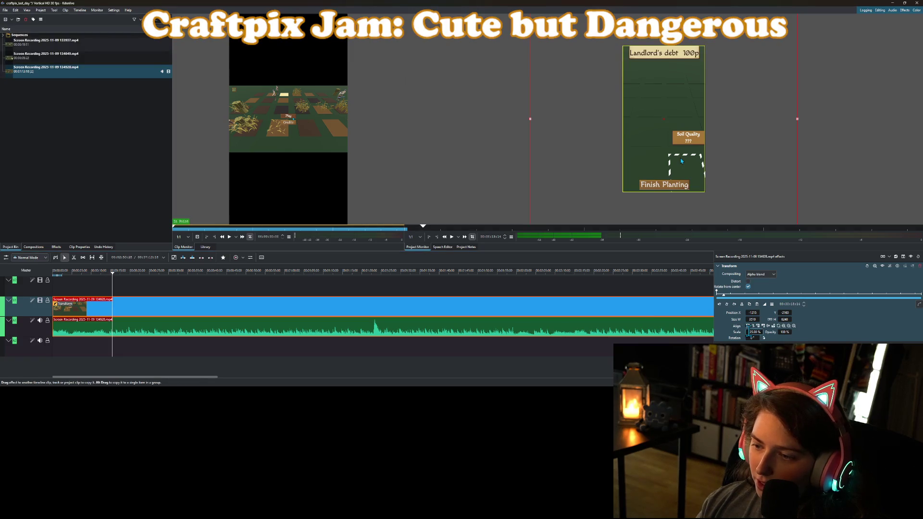
type("5")
key("Return")
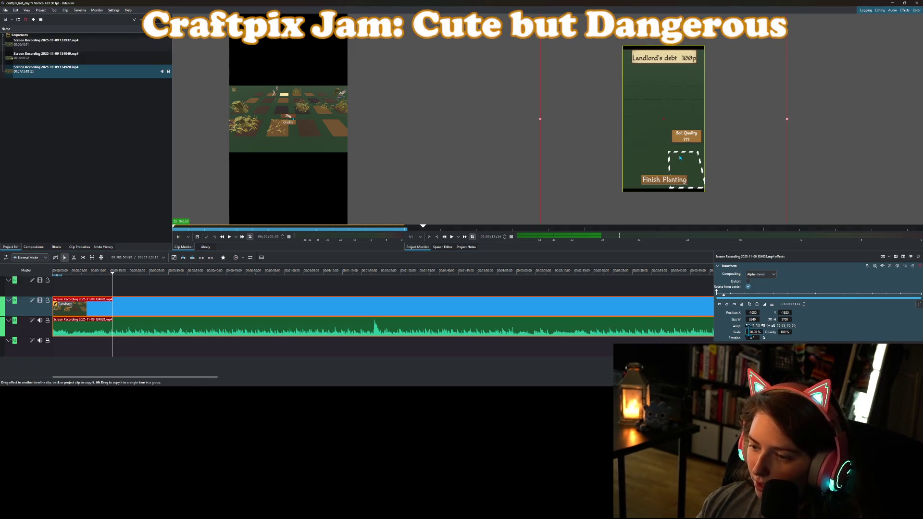
Scrub the timeline to the Finish Planting screen and apply a 280% Transform scale
left_click(78, 272)
left_click_drag(80, 279, 105, 278)
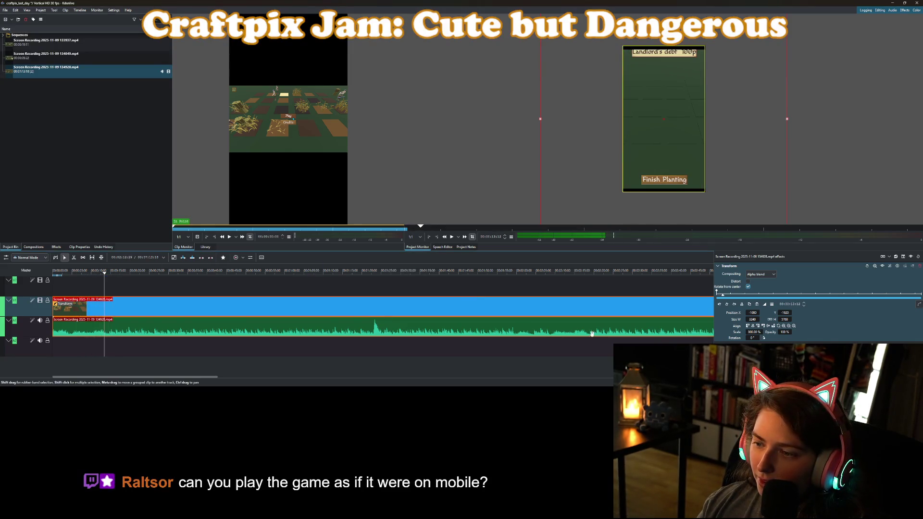
double_click(751, 331)
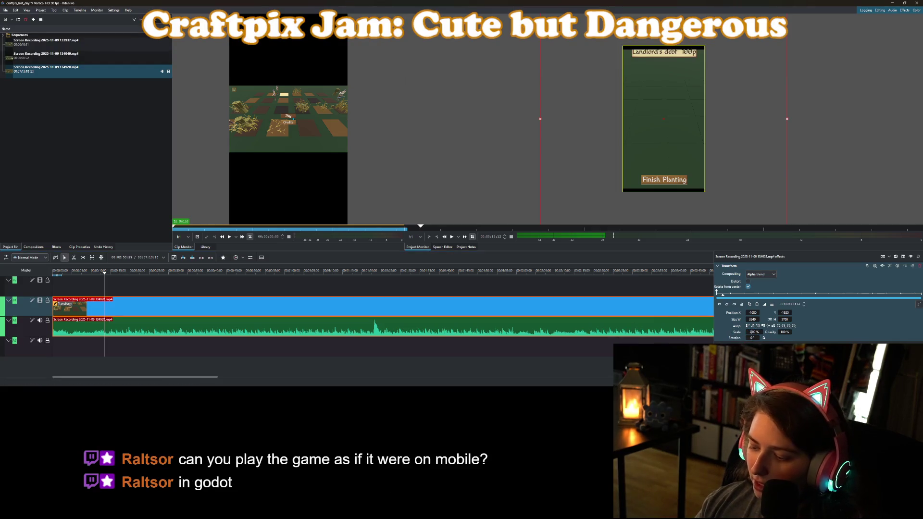
key("Return")
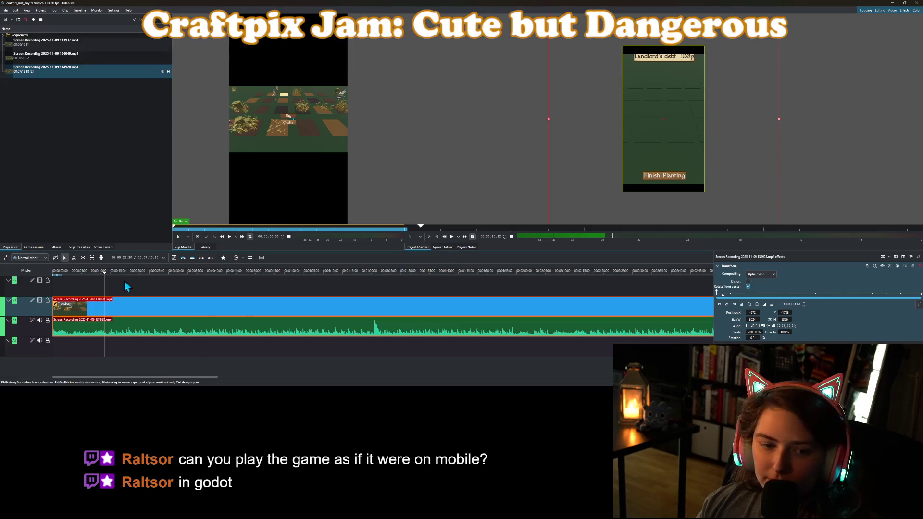